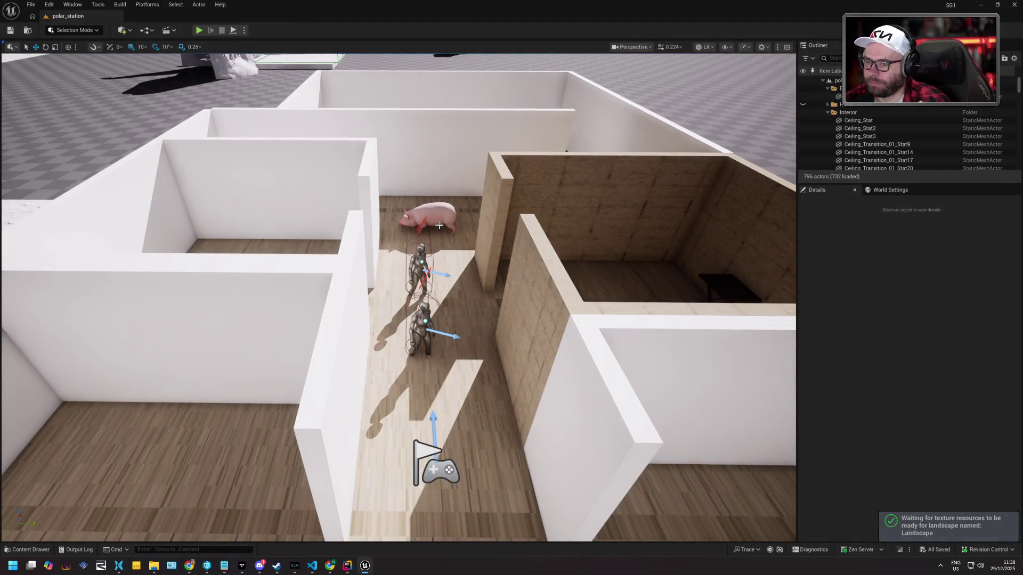
Play-test the level: talk to the other android and walk into the room, then stop
mouse_move(285, 140)
mouse_down()
mouse_move(298, 133)
mouse_move(285, 139)
mouse_up()
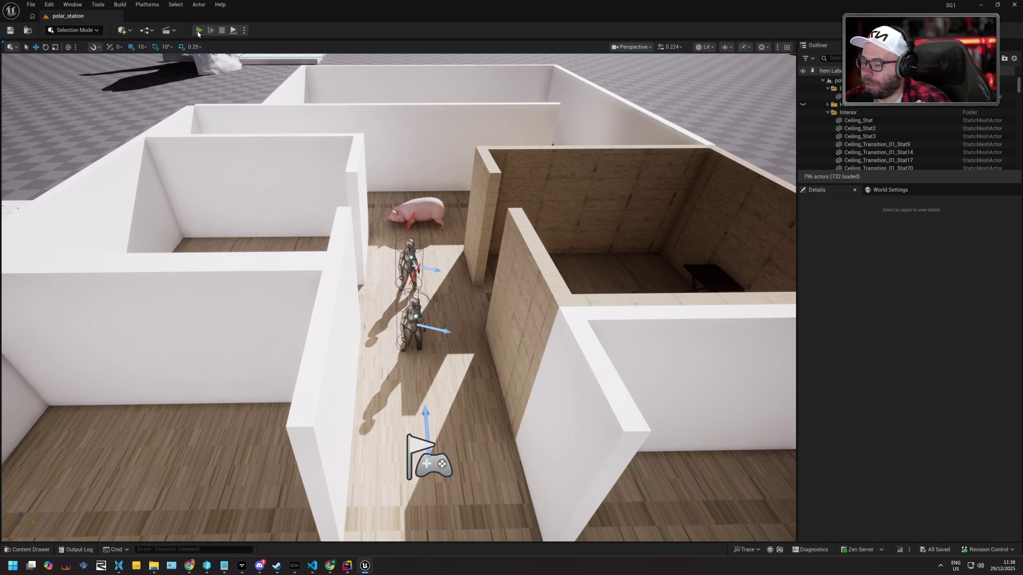
key(alt+p)
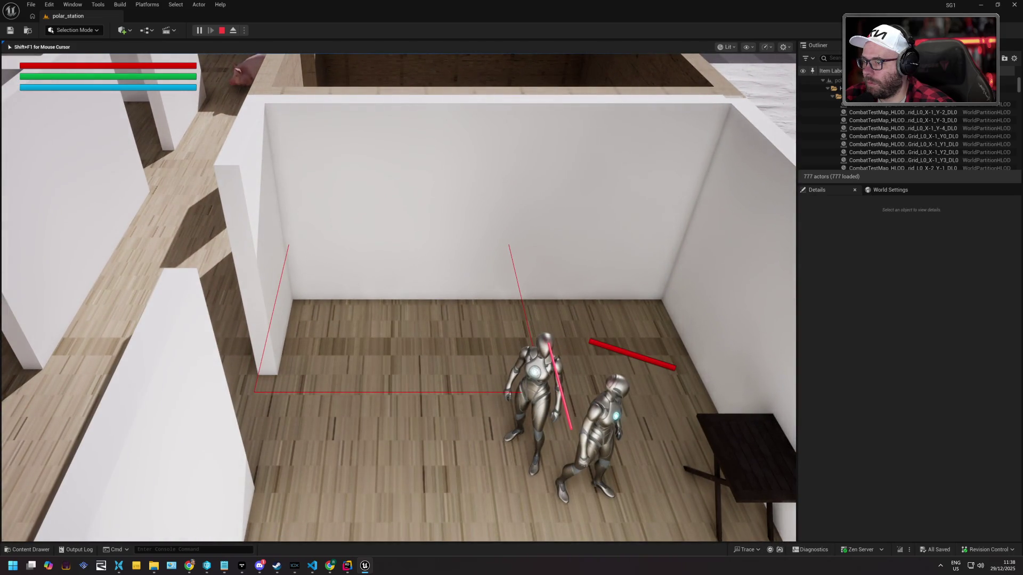
key(e)
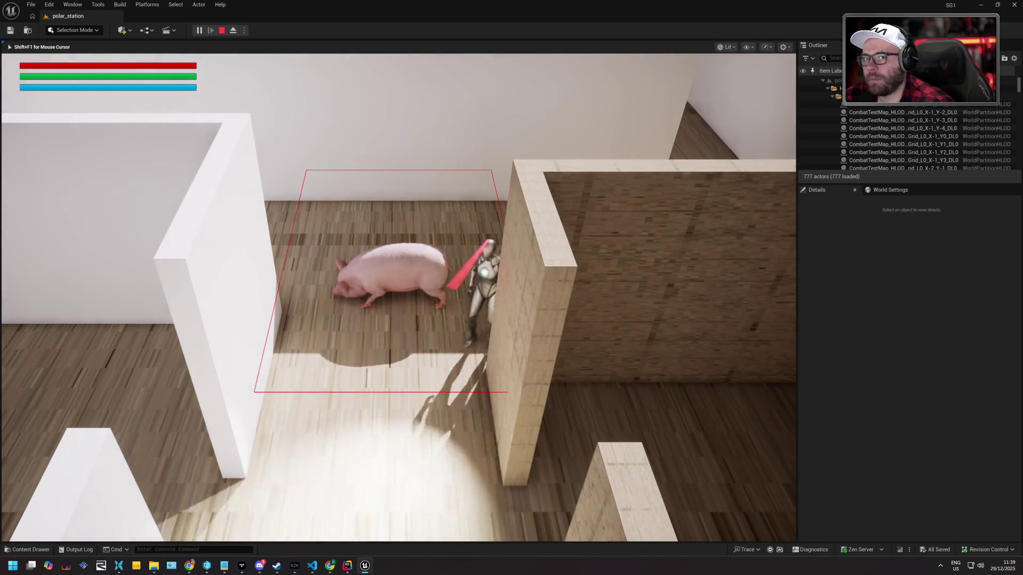
key(d)
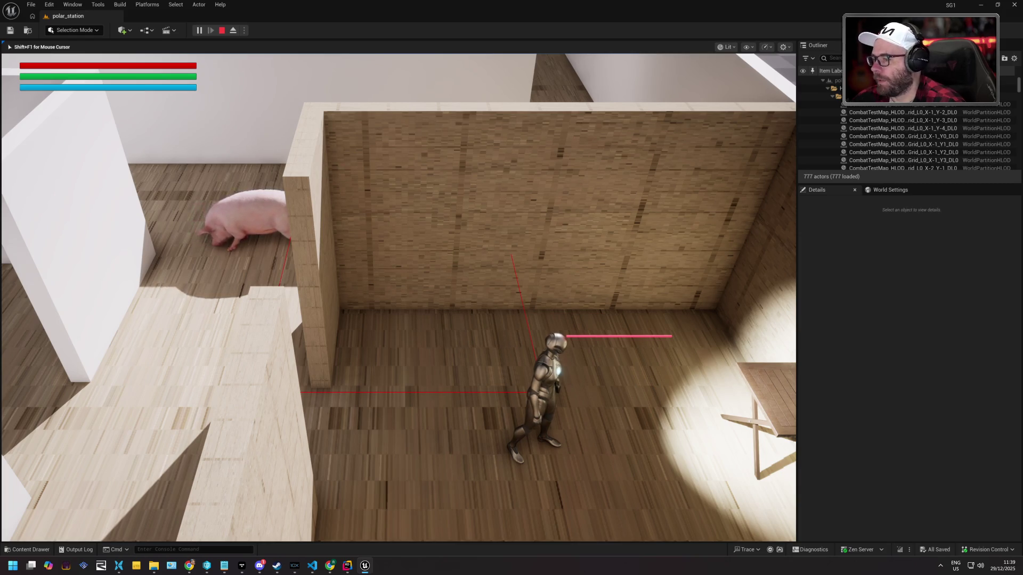
key(Escape)
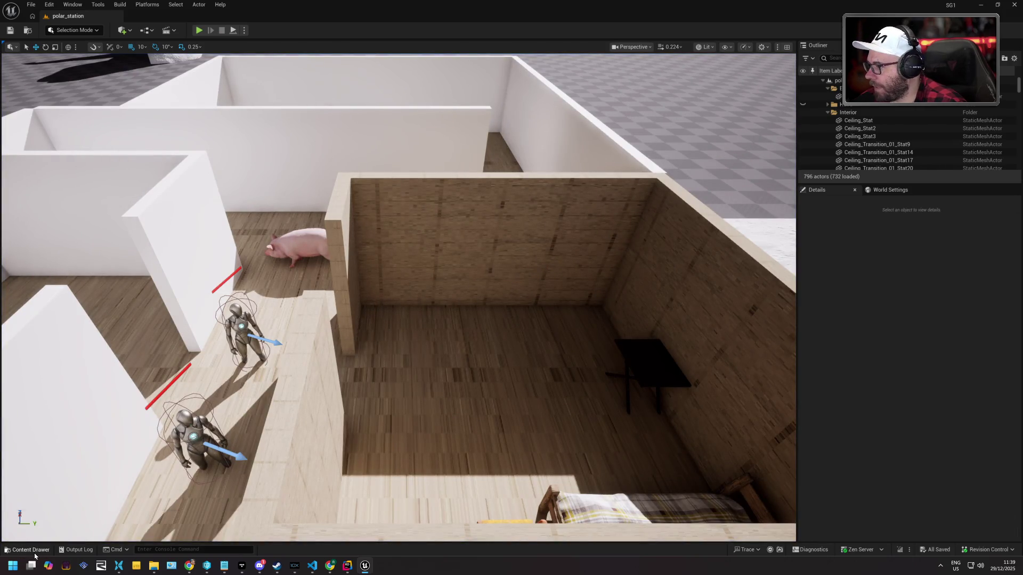
Browse BP > Entities > Enemies in the Content Drawer and open Base_Enemy
click(29, 549)
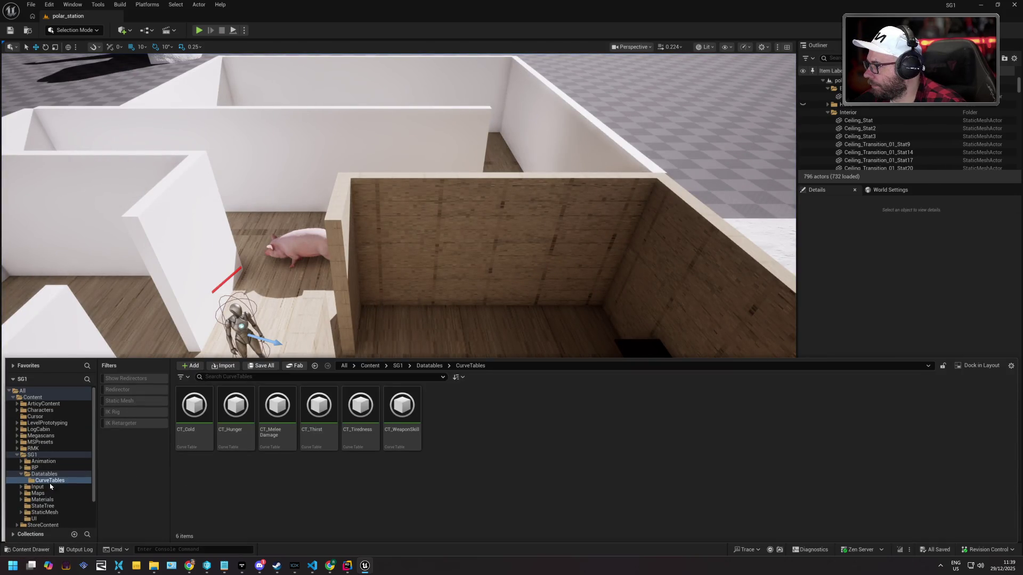
double_click(35, 468)
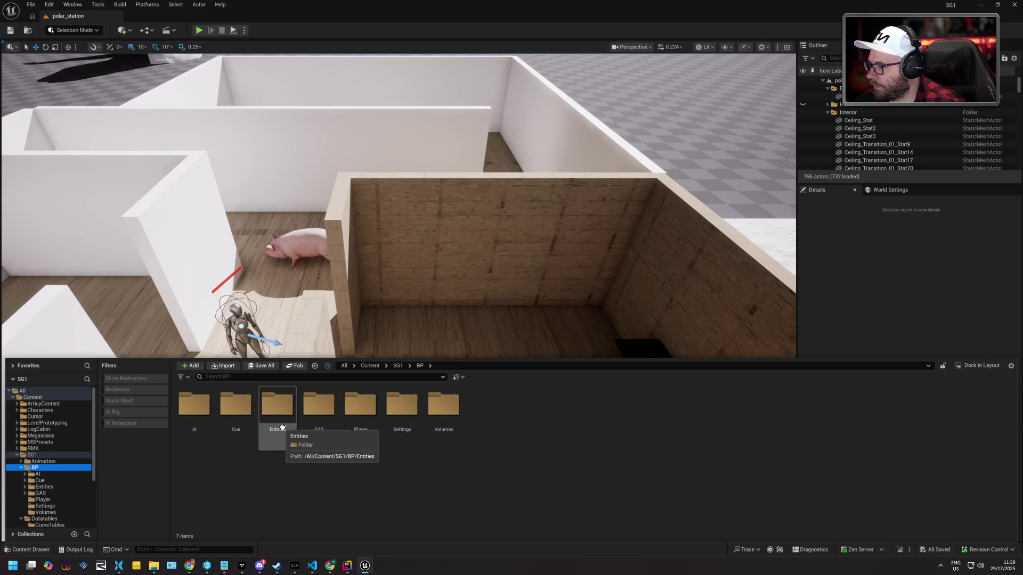
double_click(275, 431)
click(195, 417)
double_click(195, 417)
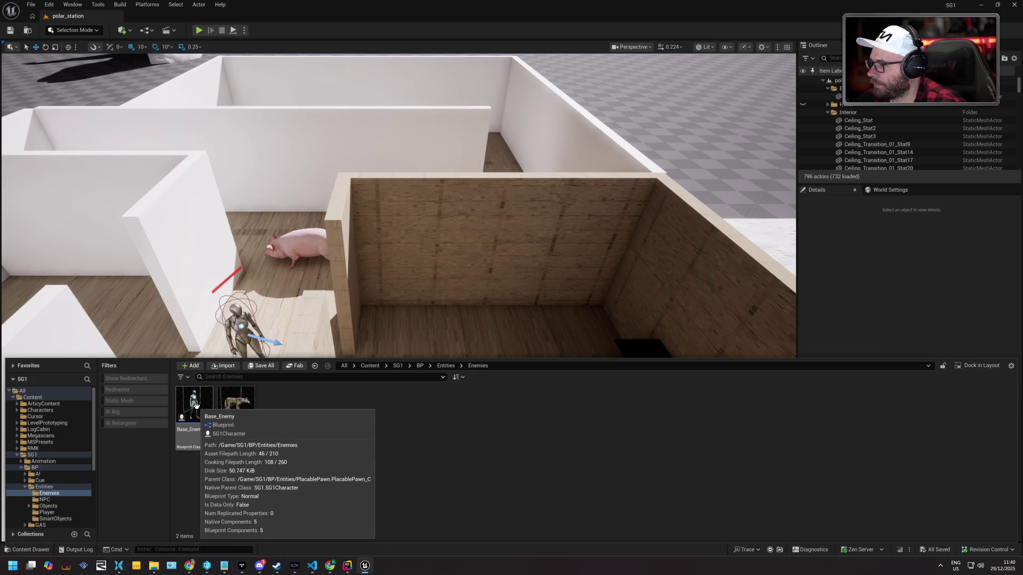
double_click(195, 404)
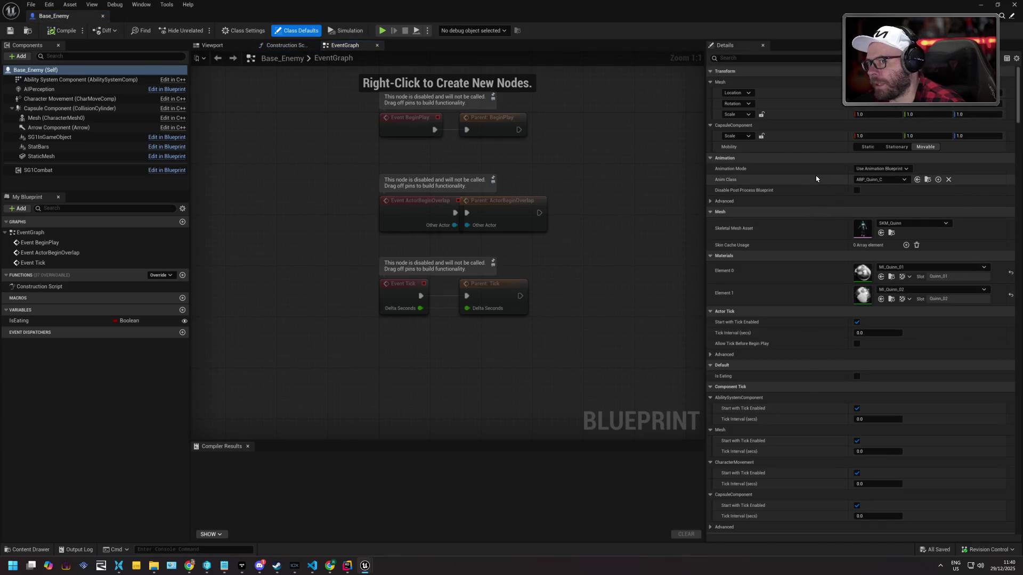
Filter Base_Enemy's Details panel by 'AI' to find the AI properties
scroll(804, 189, down, 4)
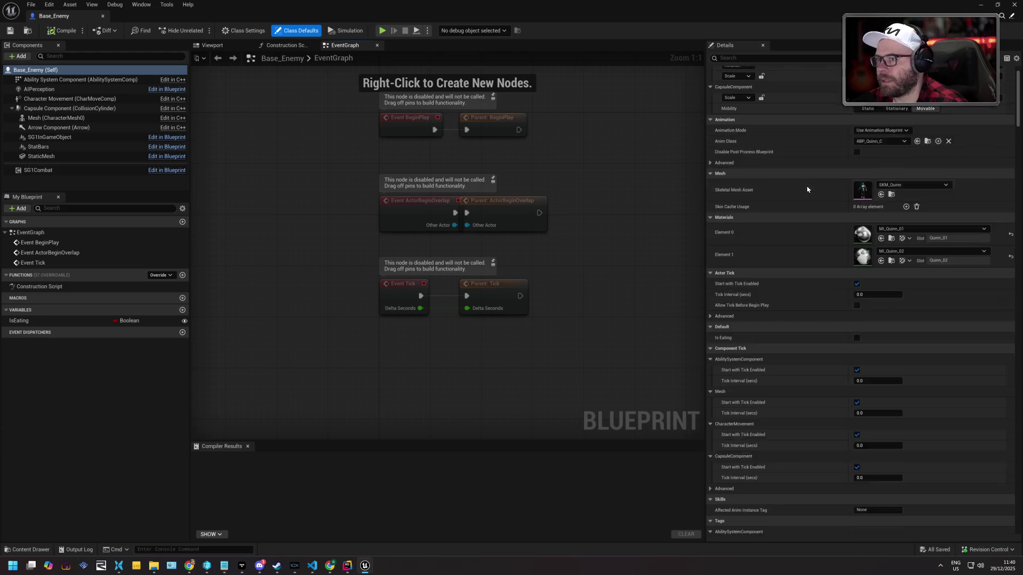
scroll(800, 194, down, 15)
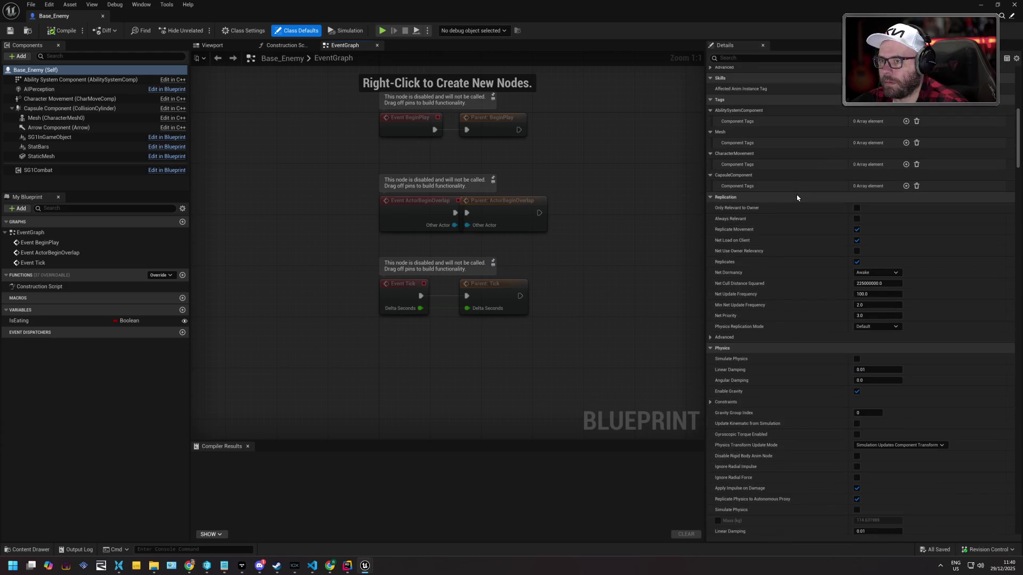
scroll(797, 196, down, 13)
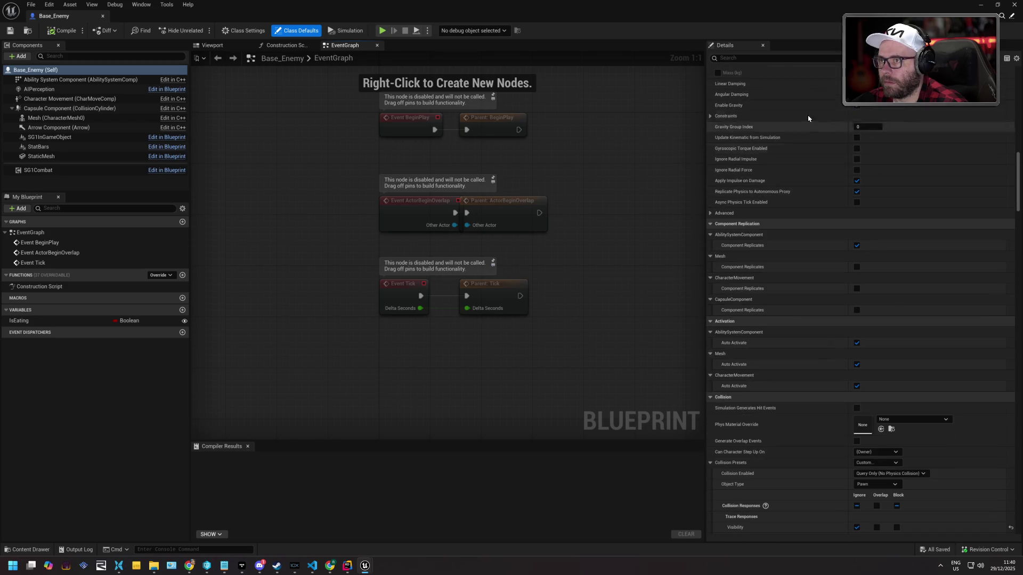
click(798, 59)
text(AI)
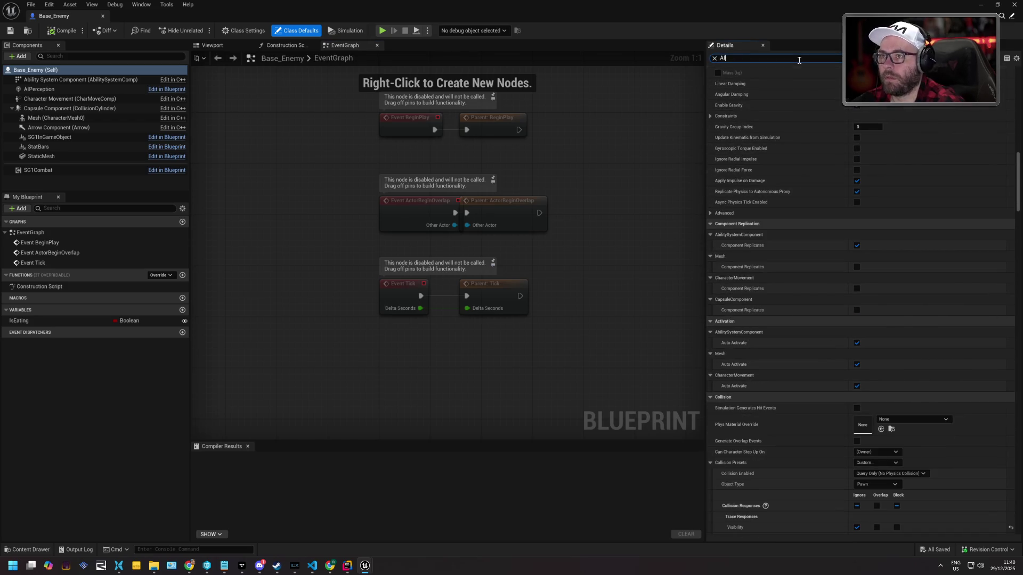
scroll(820, 147, down, 3)
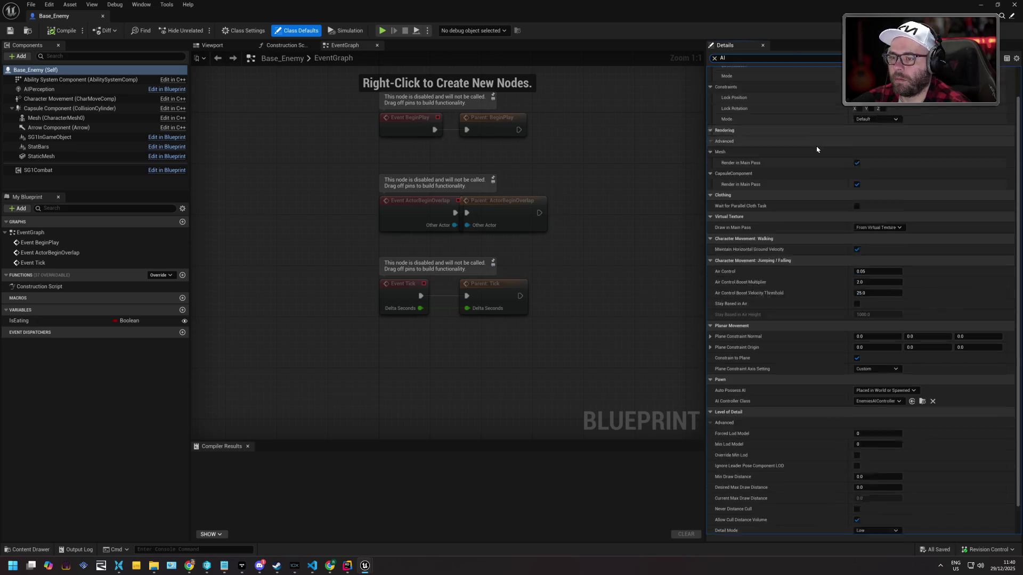
scroll(817, 151, up, 3)
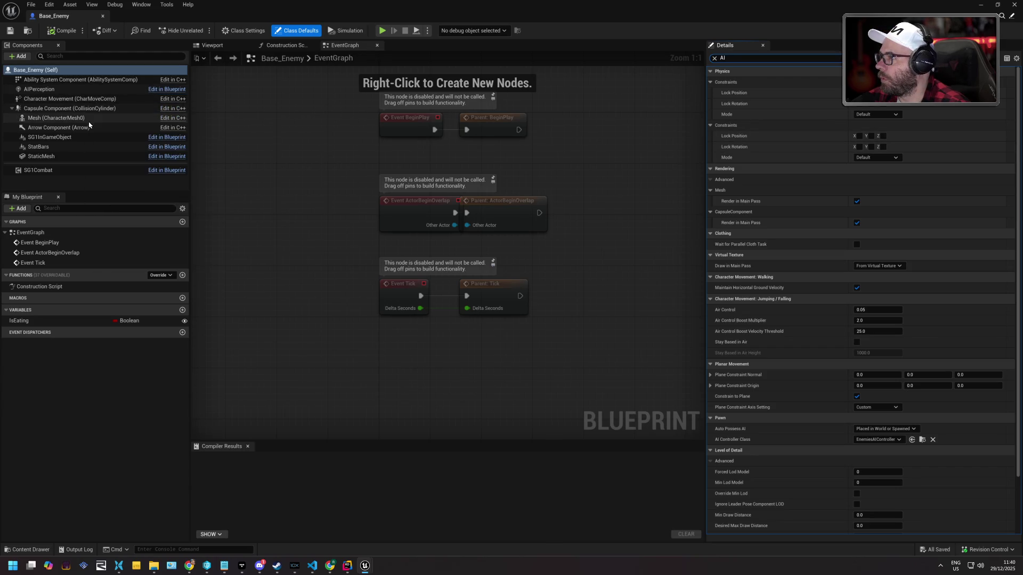
Inspect the SG1Combat component, then return to class defaults and re-centre the Event Graph
click(81, 170)
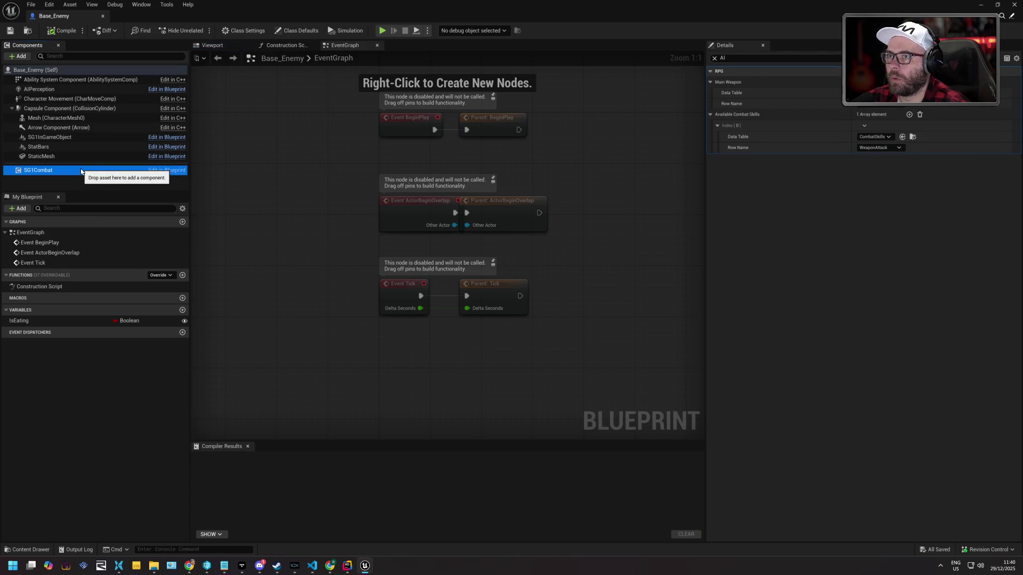
click(60, 70)
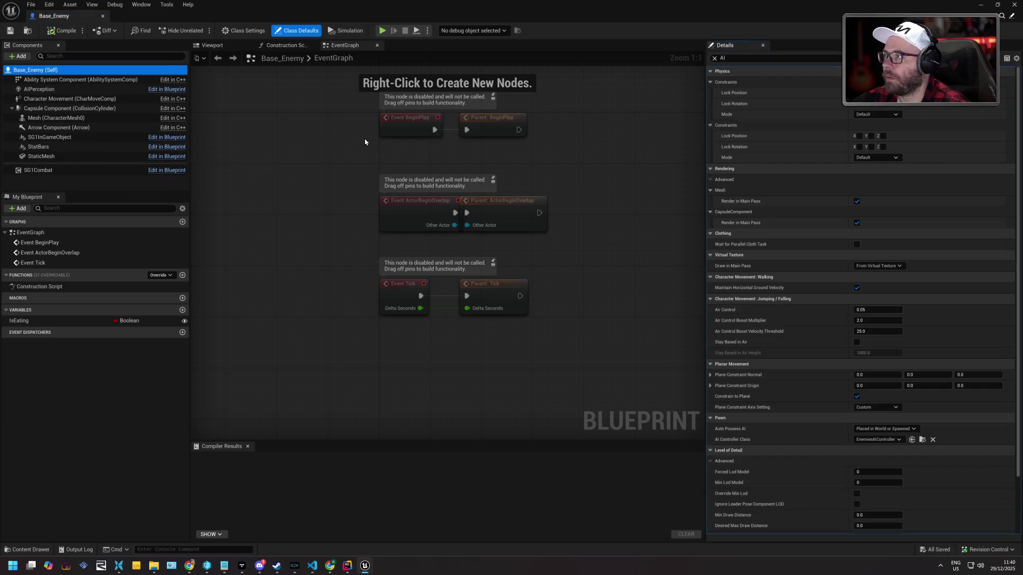
click(333, 154)
key(Home)
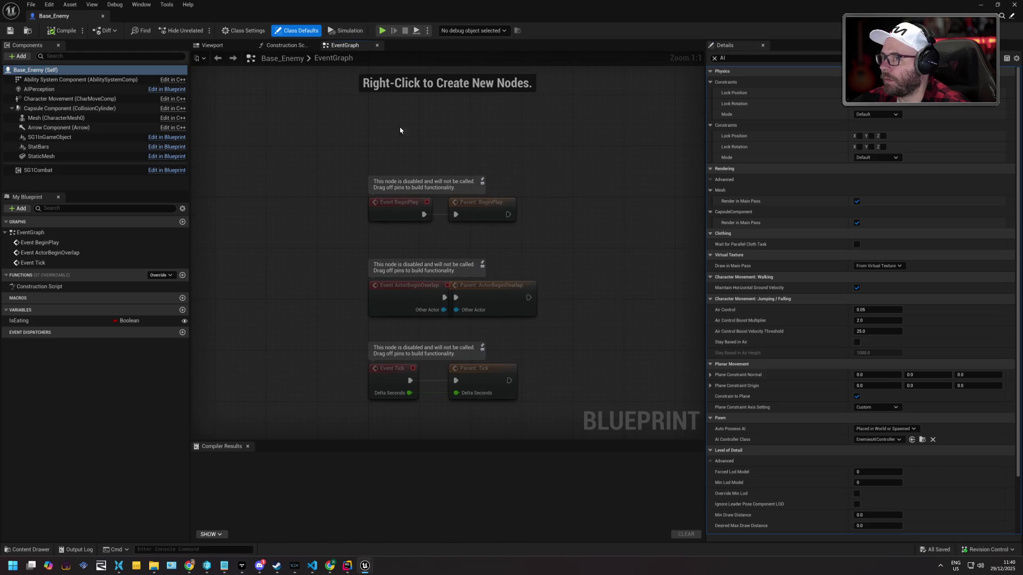
Browse from AI Controller Class to the EnemiesAIController asset in SG1/BP/AI/Enemies
click(763, 59)
scroll(797, 144, down, 3)
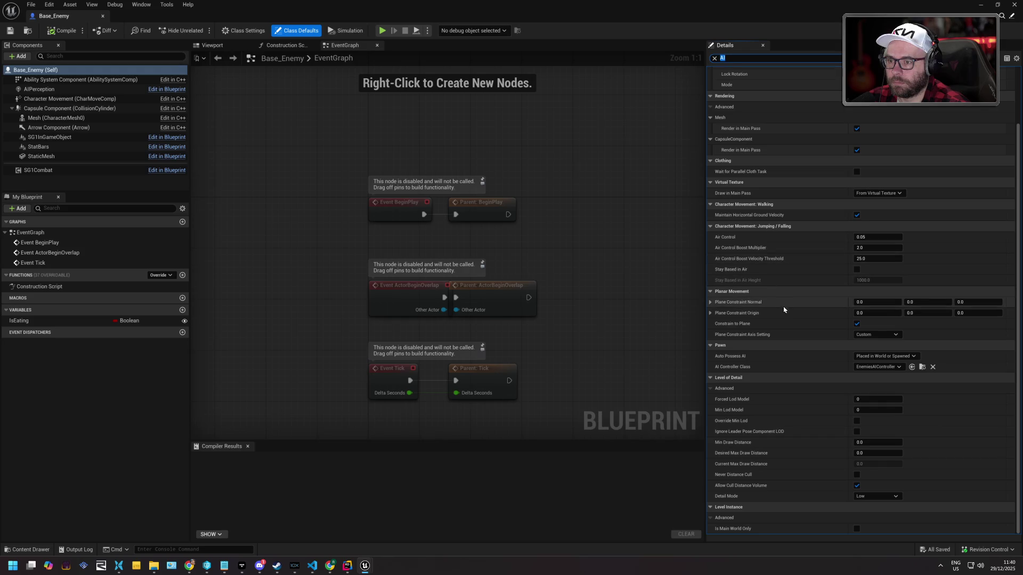
click(921, 368)
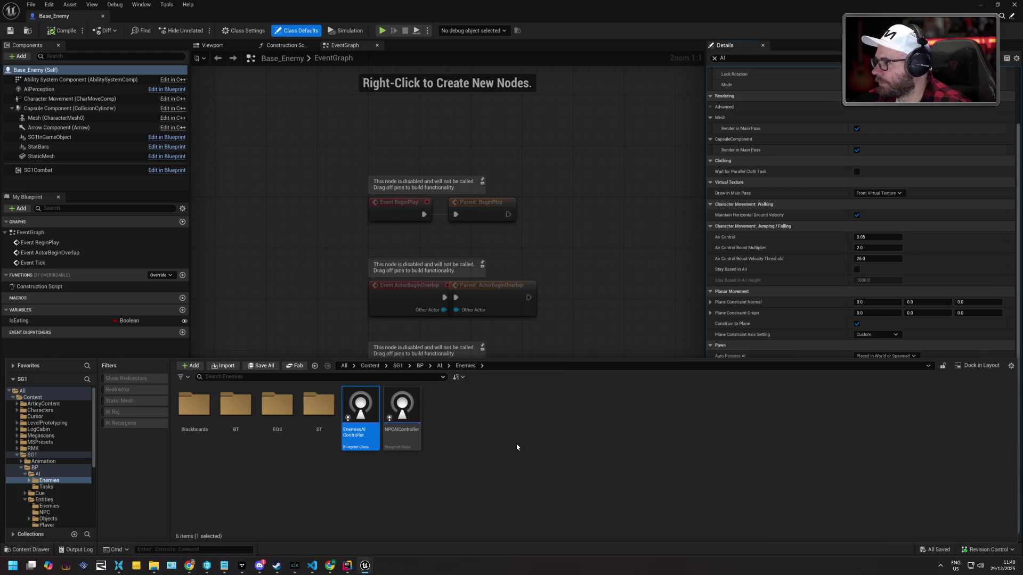
click(489, 451)
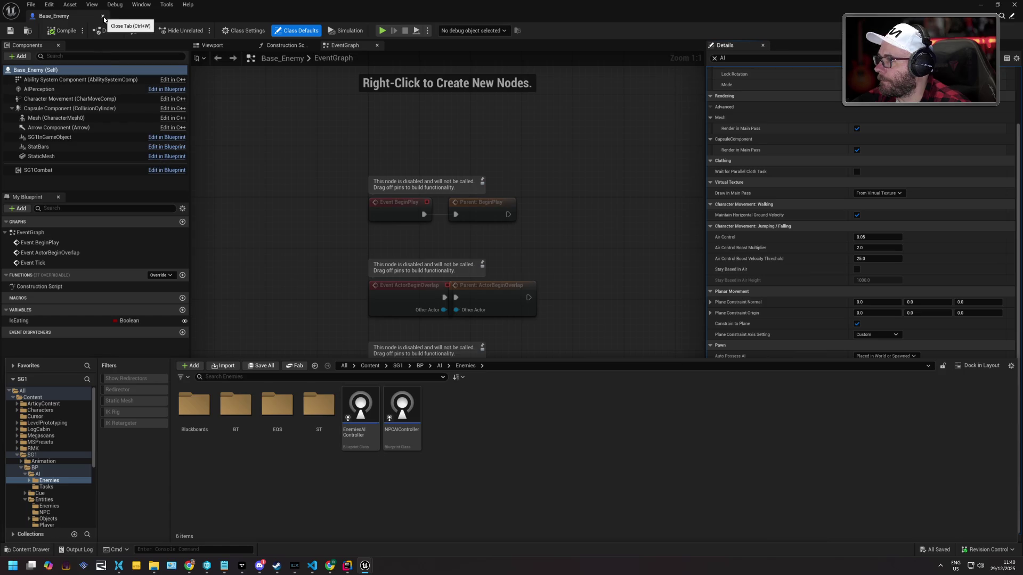
Close the Base_Enemy blueprint and drag a Base_Enemy into the room left of the corridor
click(103, 16)
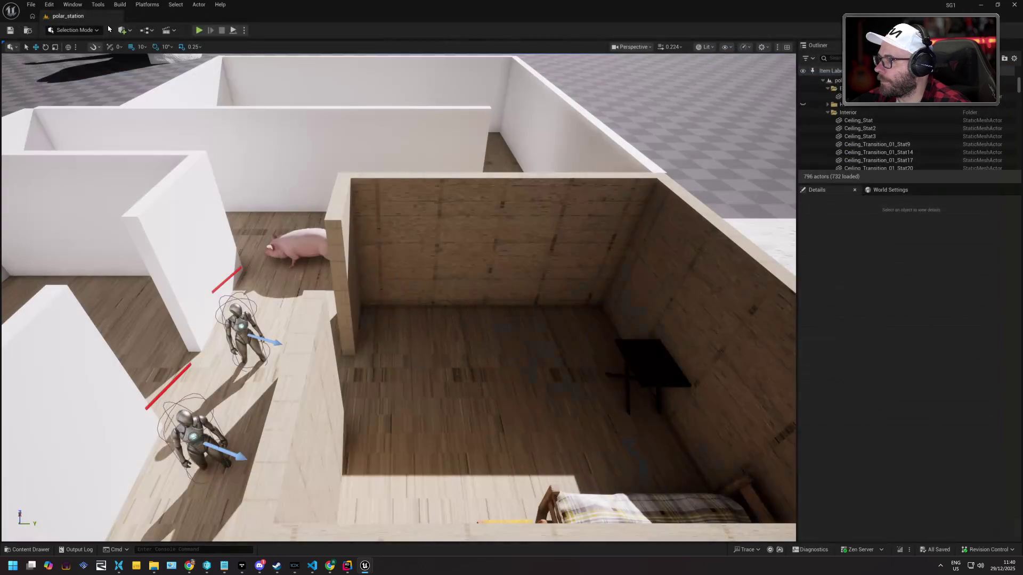
click(32, 552)
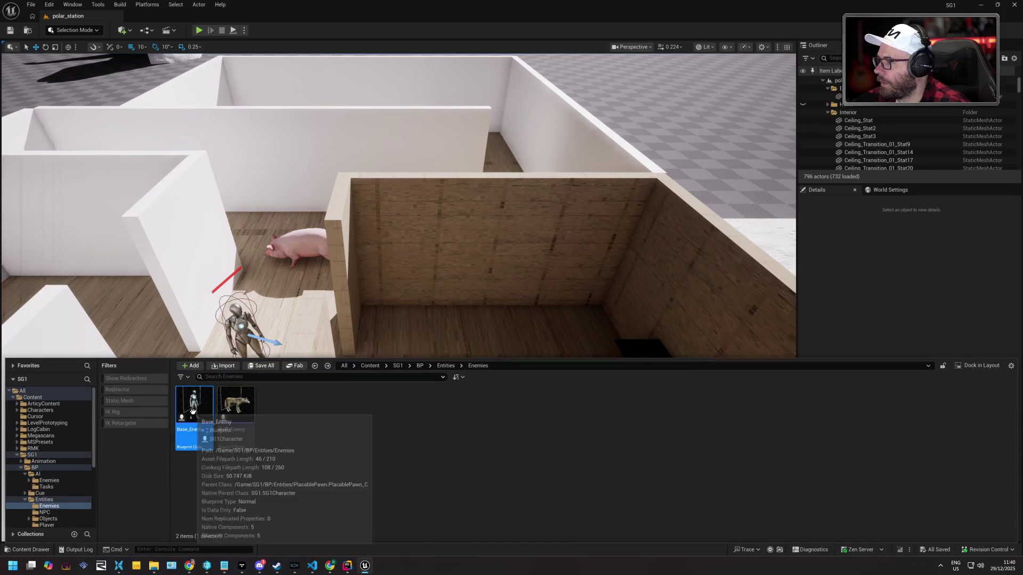
drag(197, 413, 195, 431)
mouse_move(253, 320)
mouse_down()
mouse_move(288, 291)
mouse_move(232, 368)
mouse_move(162, 349)
mouse_move(58, 285)
mouse_move(37, 255)
mouse_move(80, 274)
mouse_up()
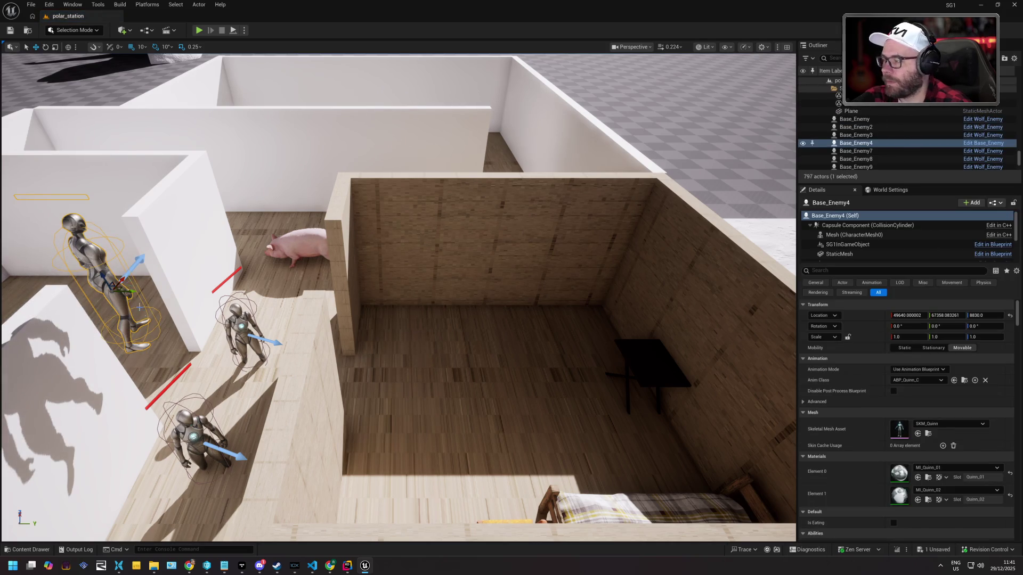
Undo the accidental deletion so the new Base_Enemy4 is restored in the room
key(Delete)
click(31, 550)
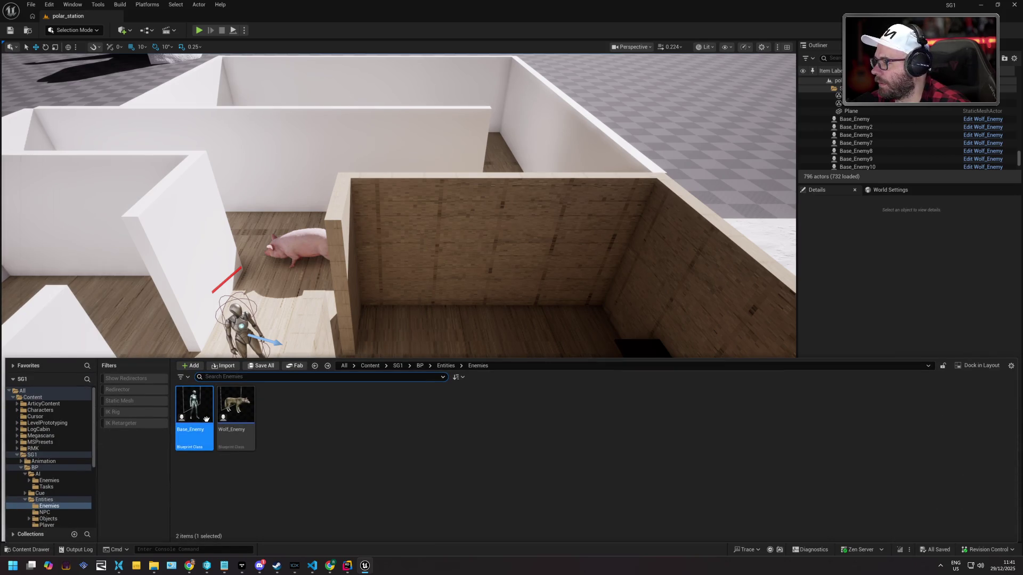
key(ctrl+space)
key(ctrl+z)
scroll(398, 297, up, 3)
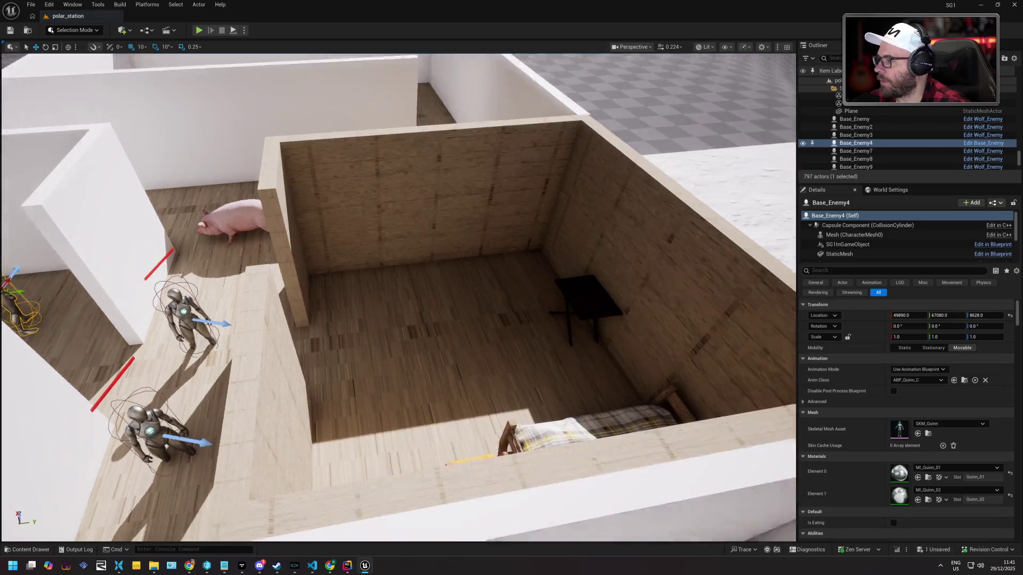
scroll(398, 297, down, 5)
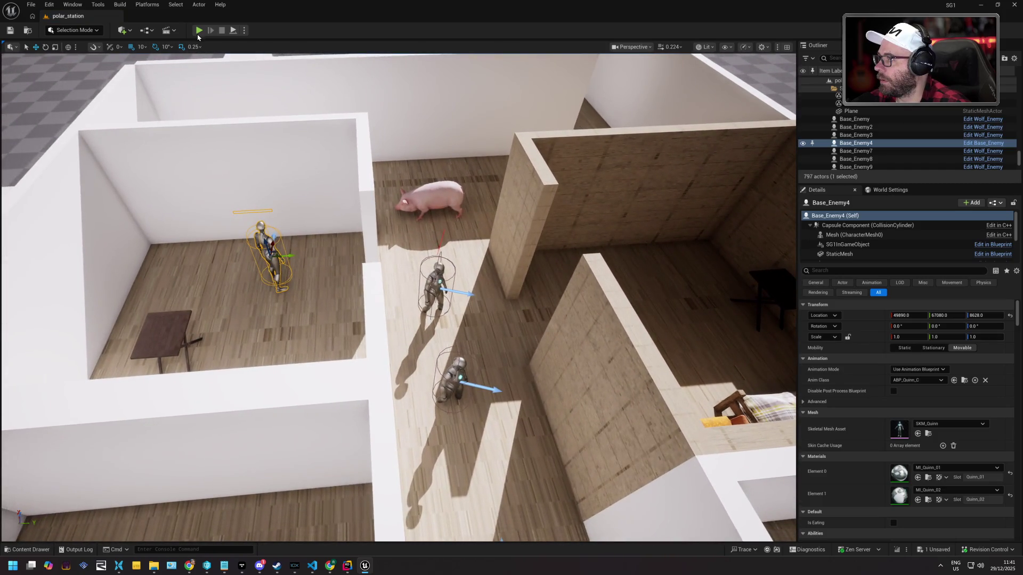
Run Play in Editor with Base_Enemy4 in the room, then return to editing
key(alt+p)
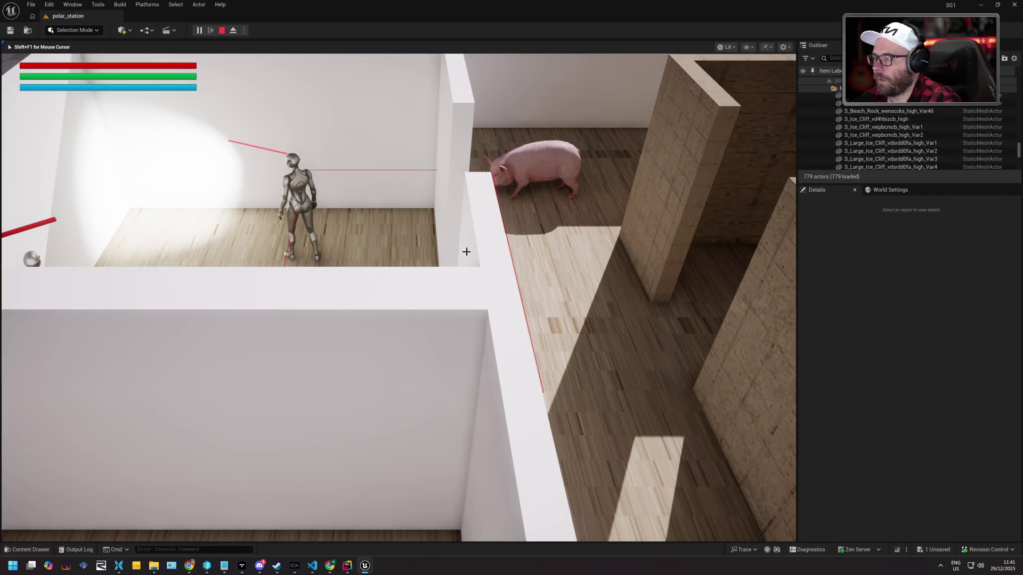
key(Escape)
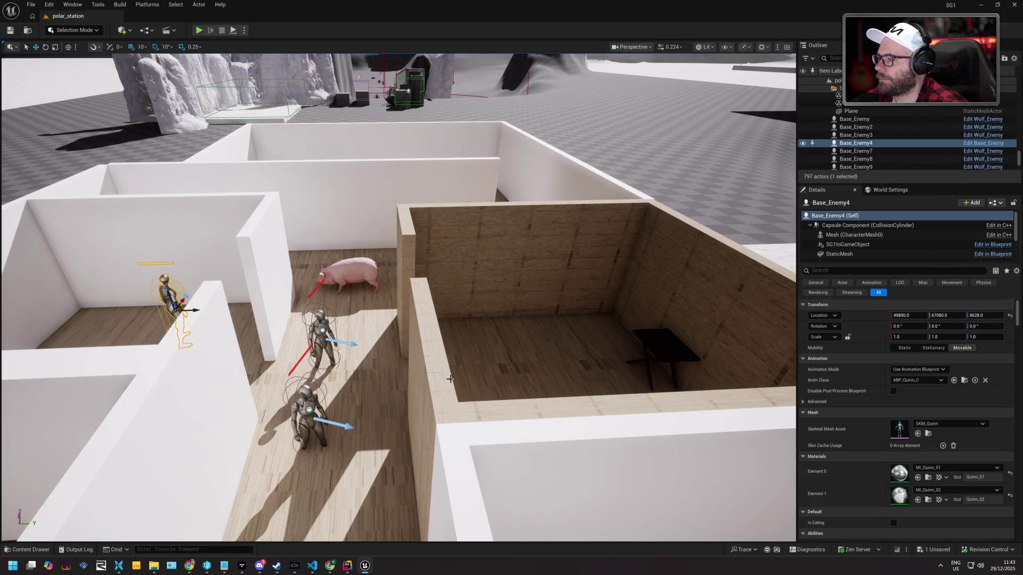
Select the five Cube actors forming the white front wall, so Details shows 5 objects
mouse_move(395, 362)
mouse_down()
mouse_move(427, 363)
mouse_move(384, 379)
mouse_move(336, 379)
mouse_up()
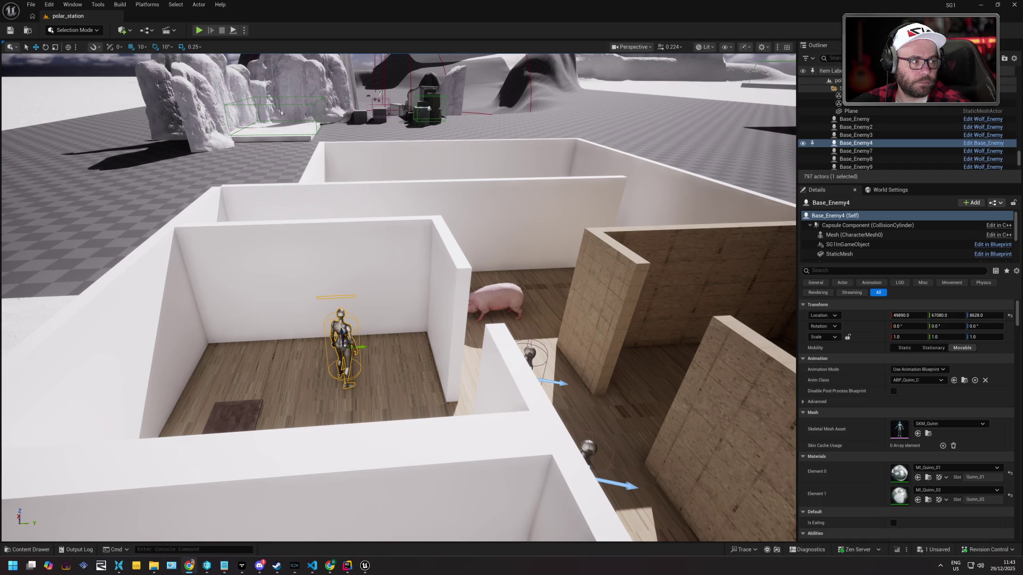
scroll(457, 253, up, 5)
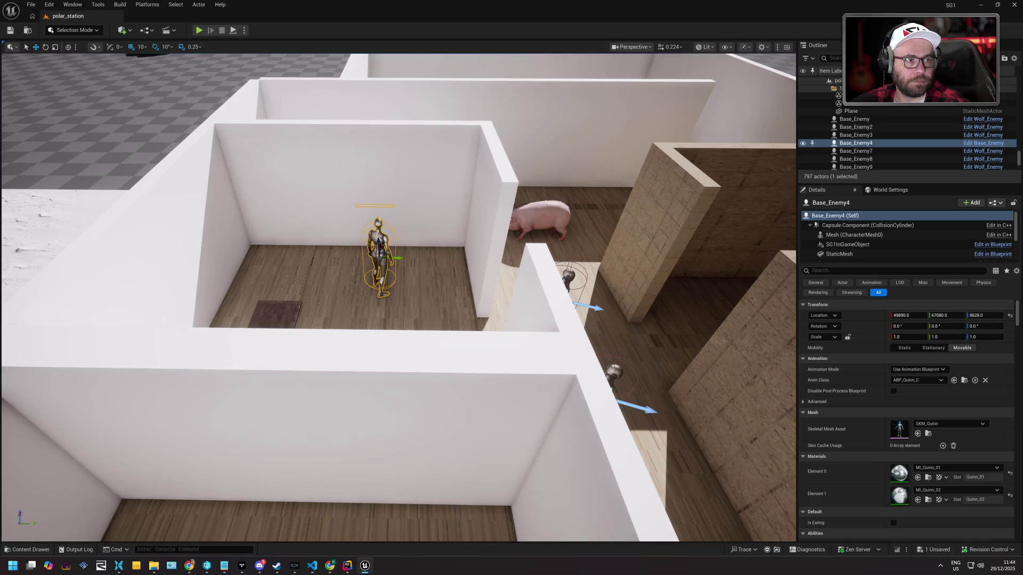
key(alt+Tab)
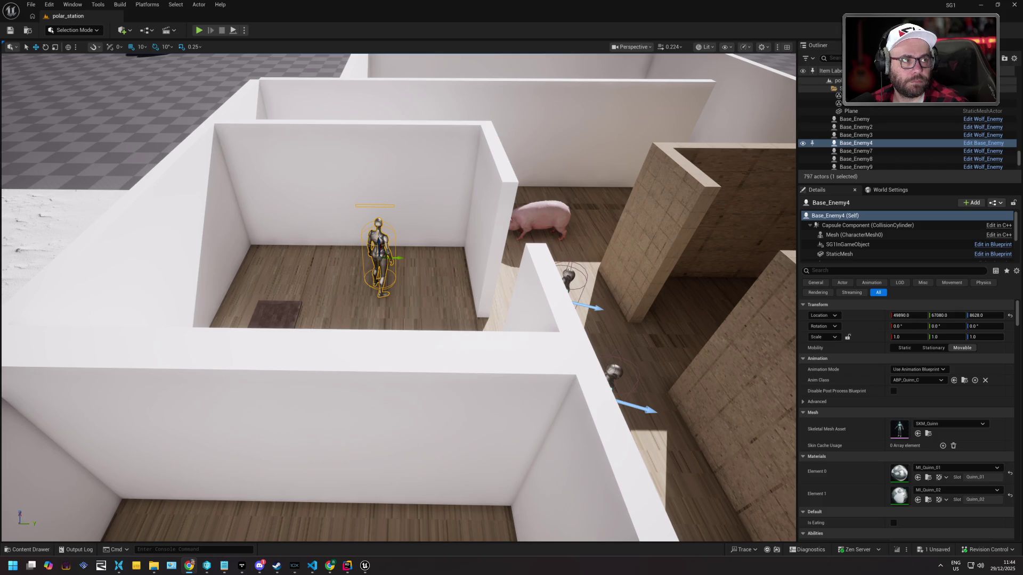
click(520, 380)
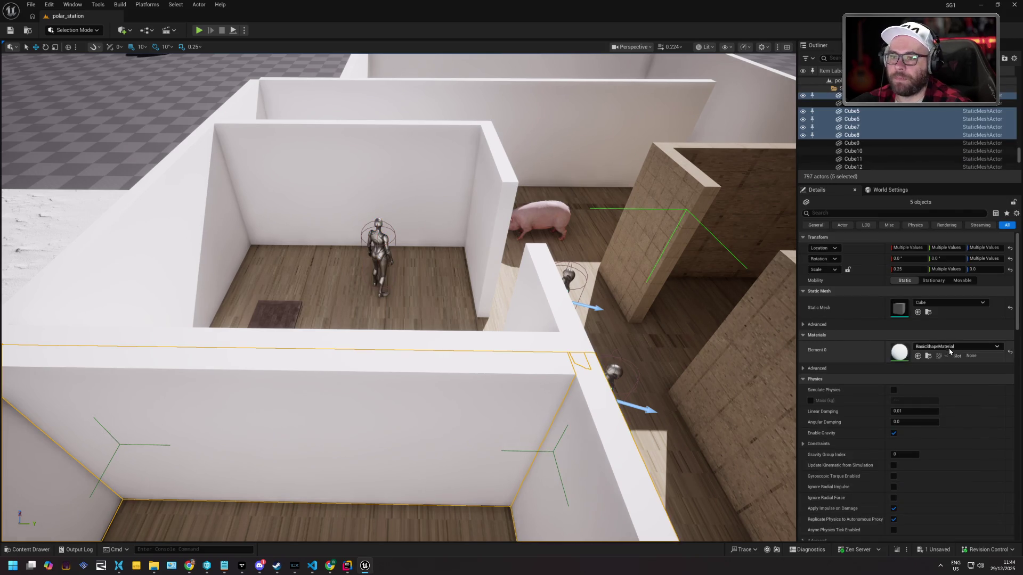
Select the floor Plane and use Find Parent on MI_Plastic_Garage_Door to reach M_MS_Surface_Material_VT
click(927, 356)
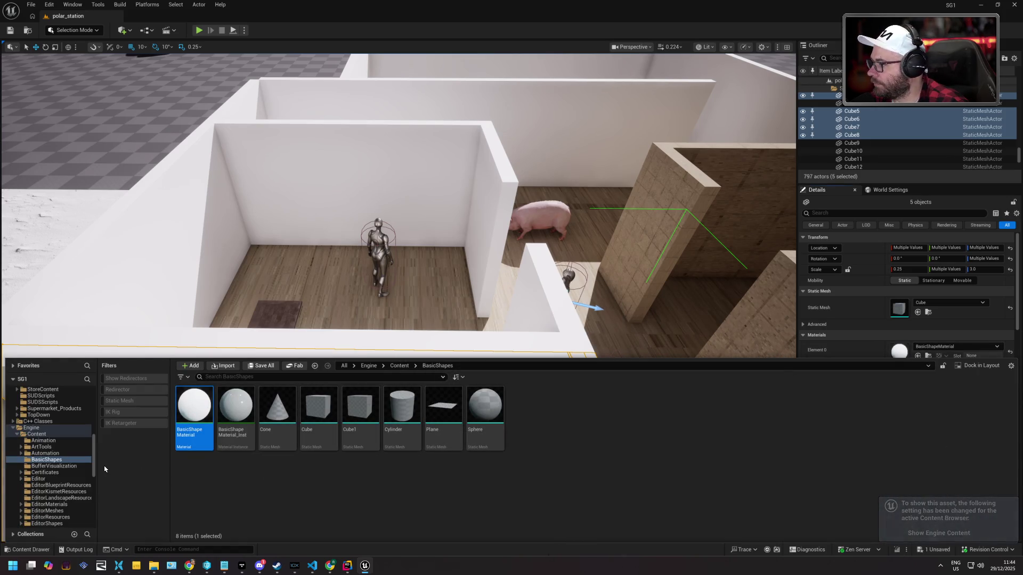
click(352, 312)
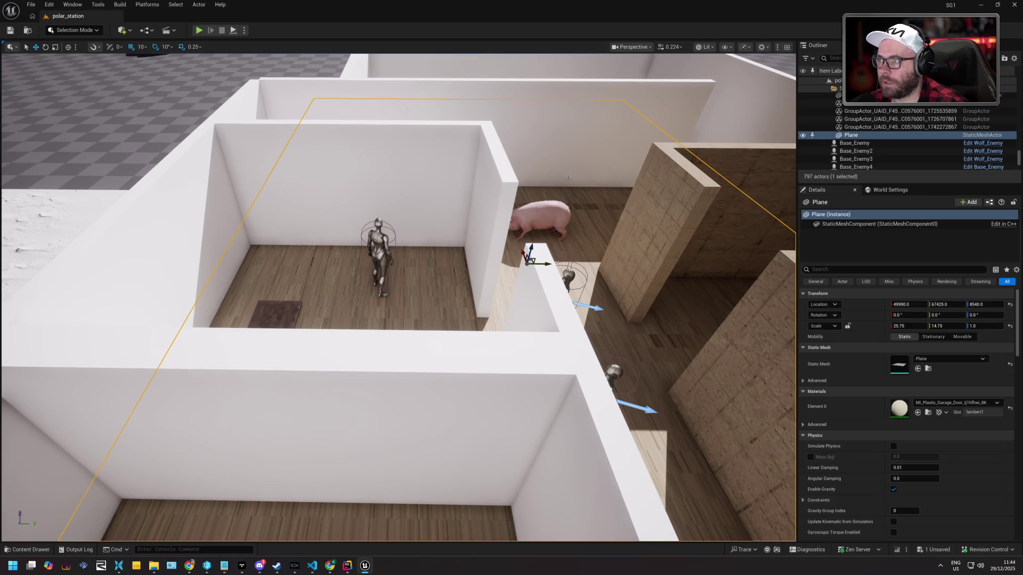
click(647, 362)
key(ctrl+z)
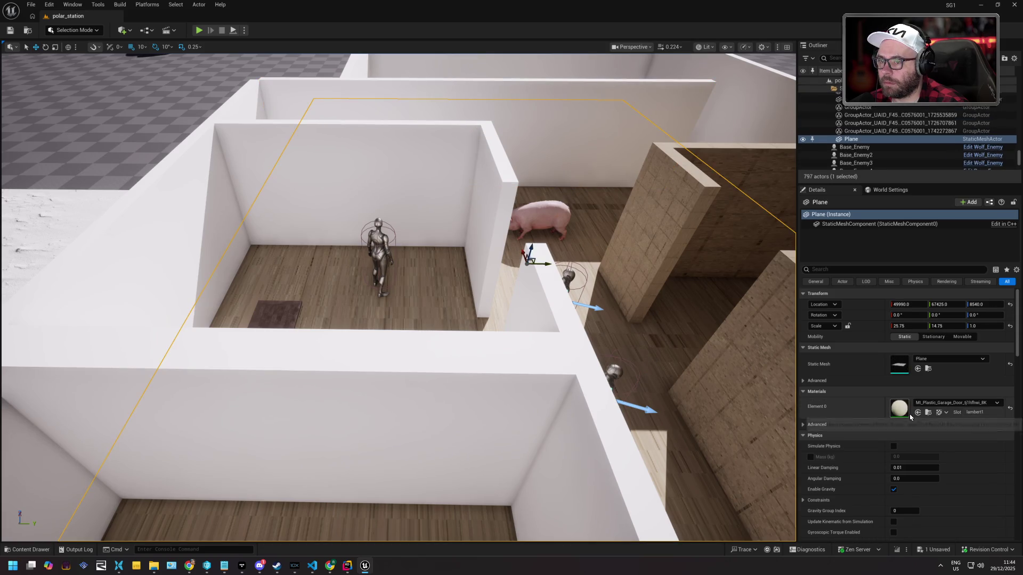
click(926, 414)
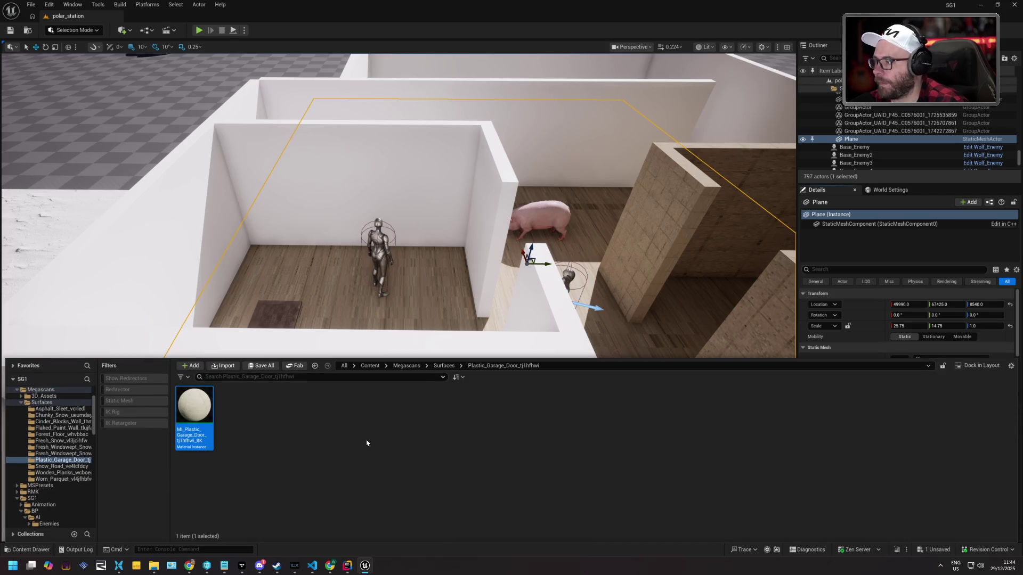
right_click(193, 411)
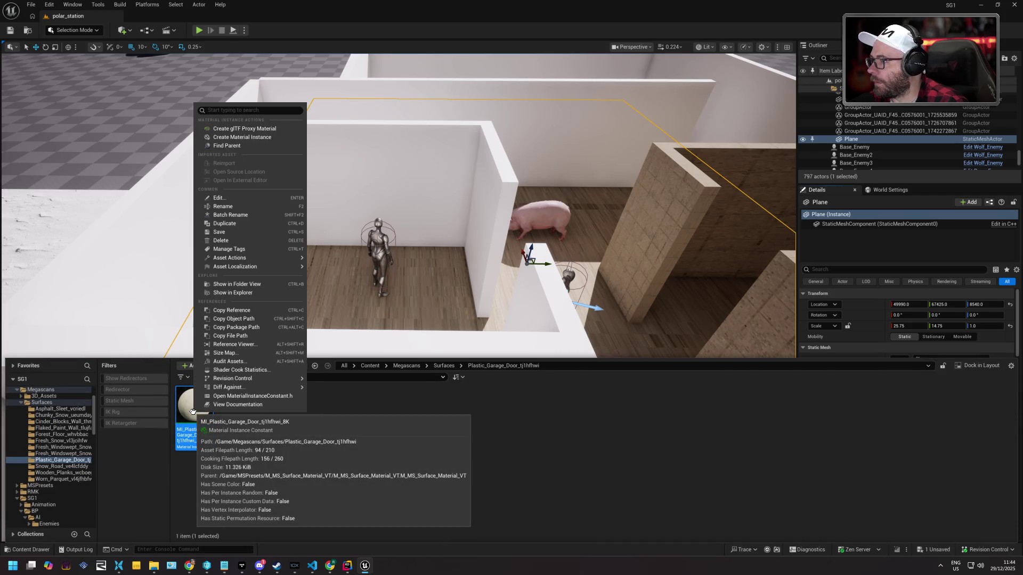
click(260, 144)
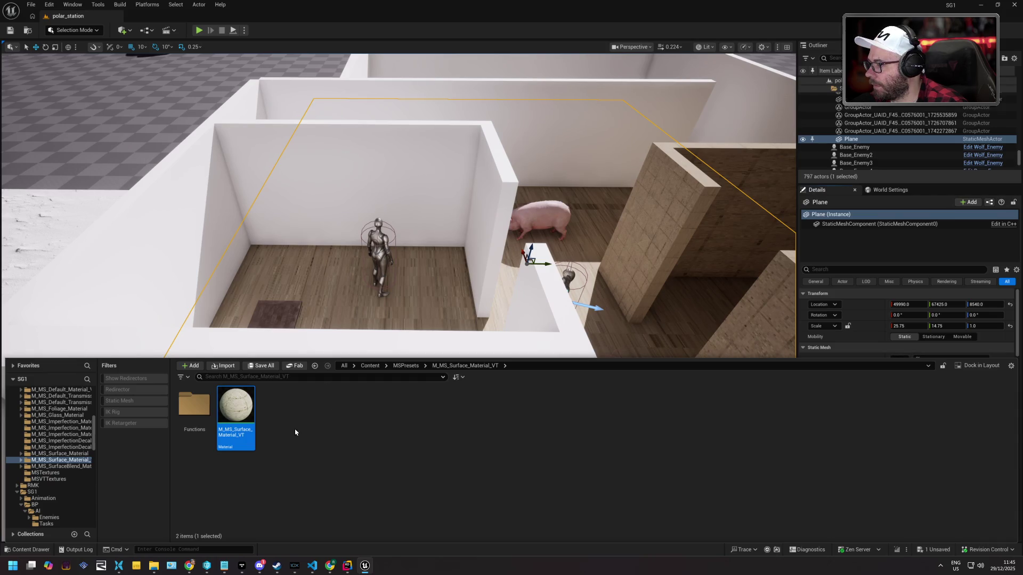
mouse_move(241, 408)
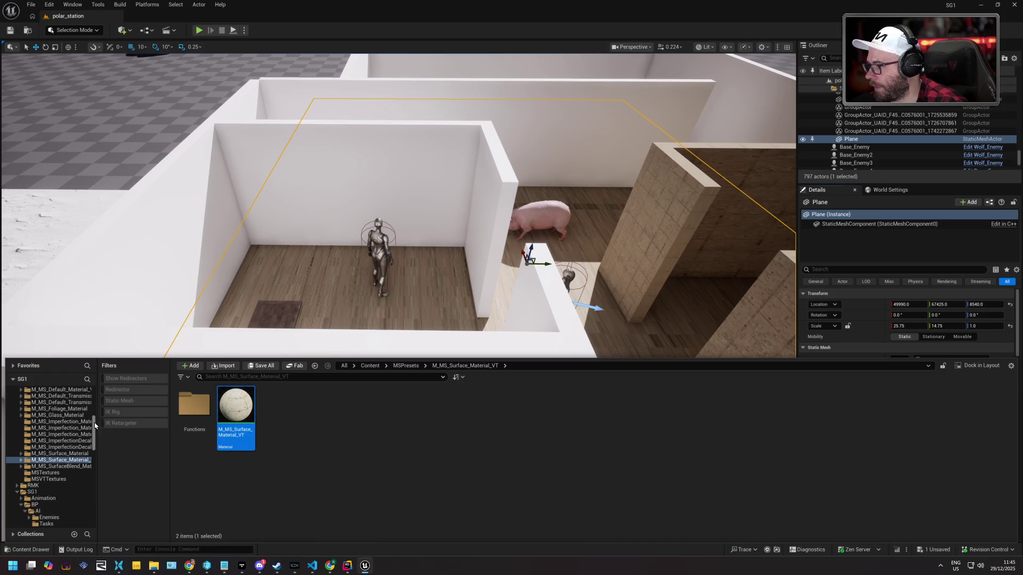
drag(95, 421, 91, 407)
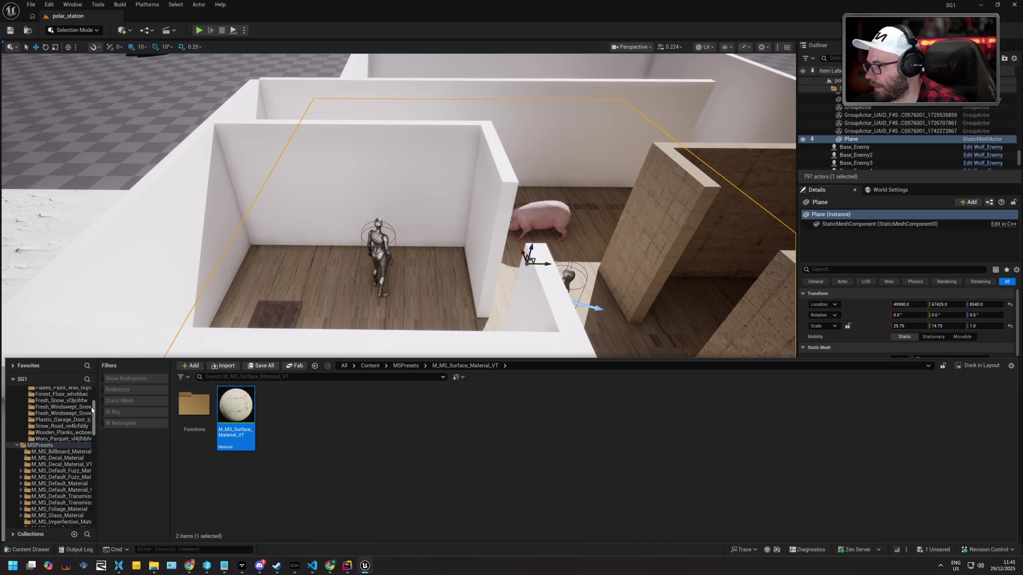
double_click(231, 407)
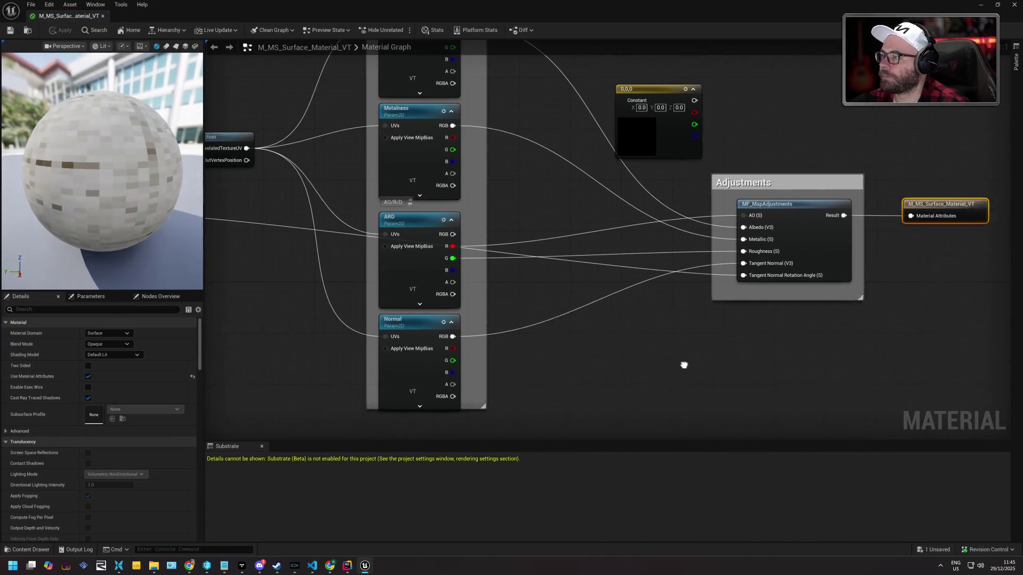
scroll(660, 341, down, 1)
drag(482, 360, 444, 260)
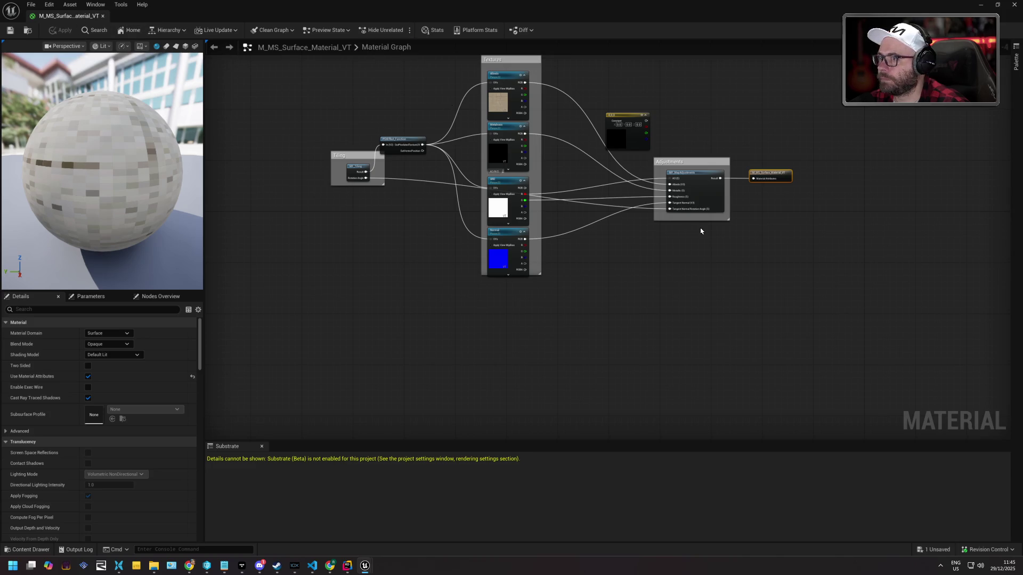
scroll(701, 230, up, 2)
double_click(697, 168)
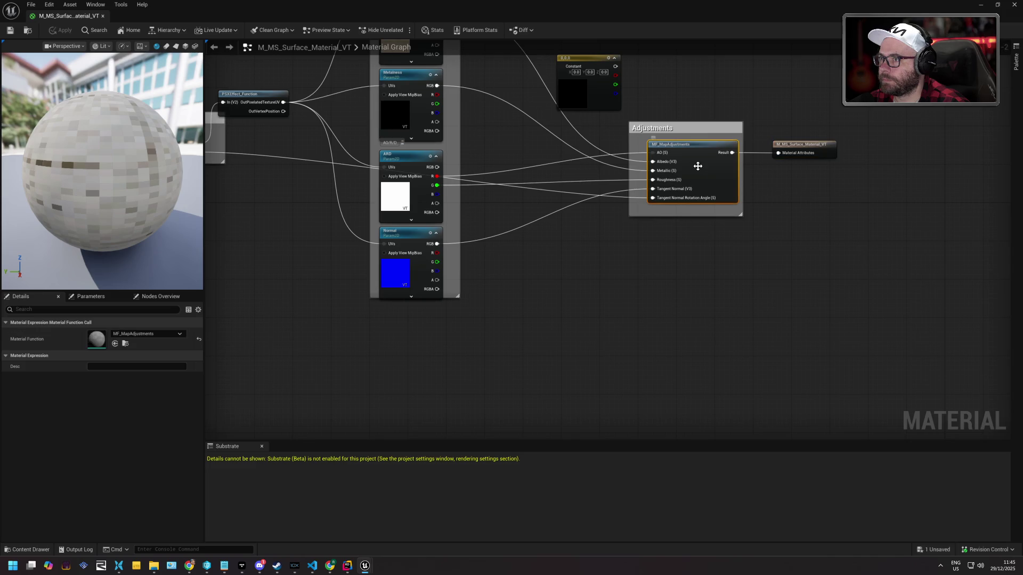
scroll(559, 253, down, 3)
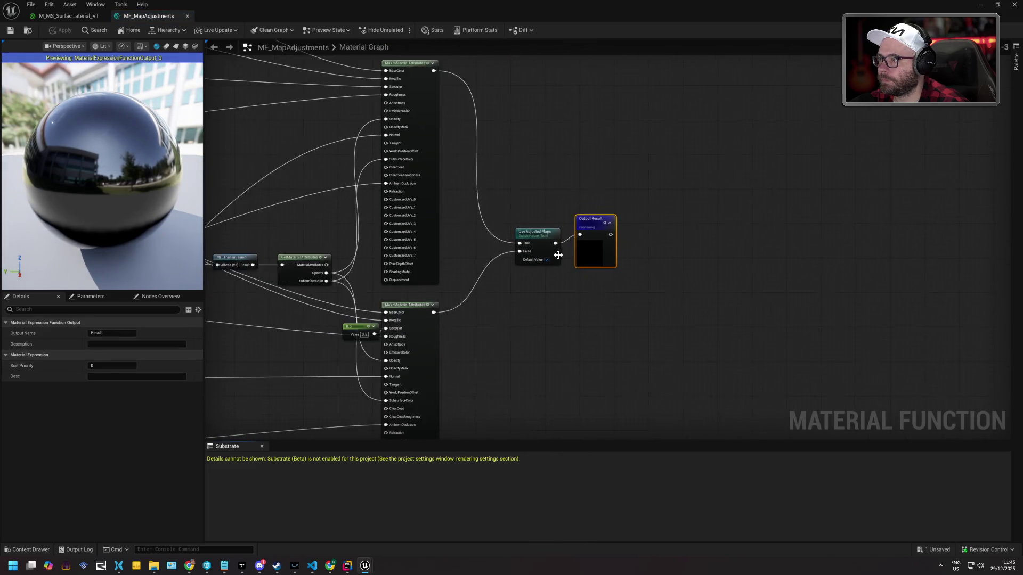
scroll(526, 190, down, 4)
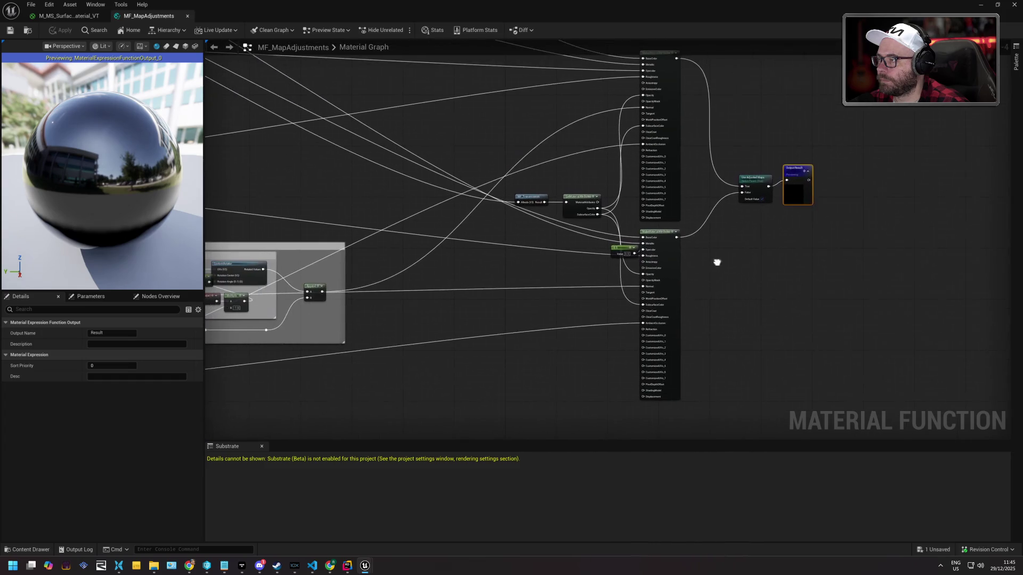
drag(376, 172, 645, 313)
scroll(644, 313, up, 3)
scroll(588, 250, up, 2)
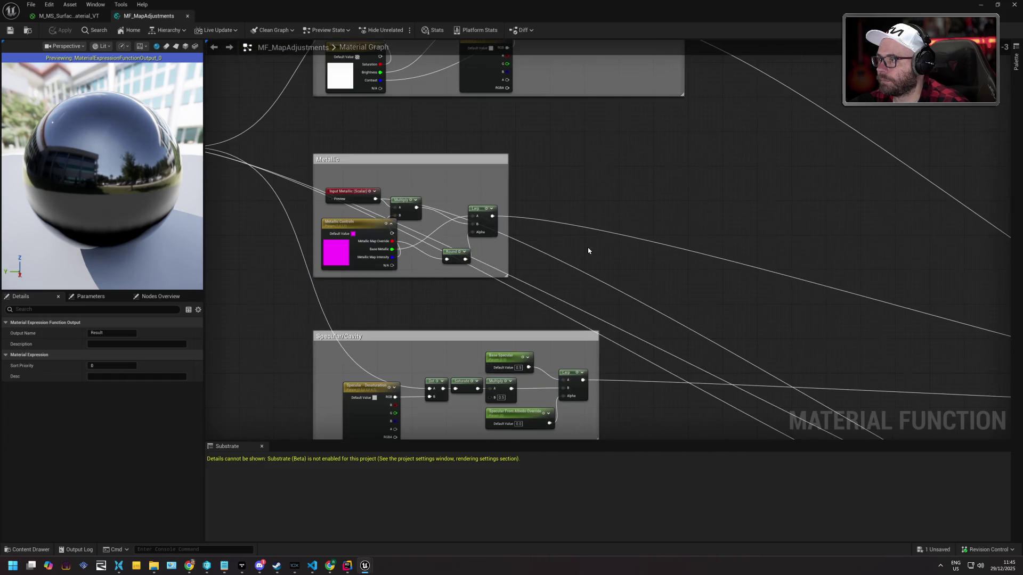
mouse_move(572, 220)
mouse_down()
mouse_move(793, 257)
mouse_move(601, 217)
mouse_move(574, 198)
mouse_up()
scroll(605, 192, down, 3)
drag(780, 284, 608, 220)
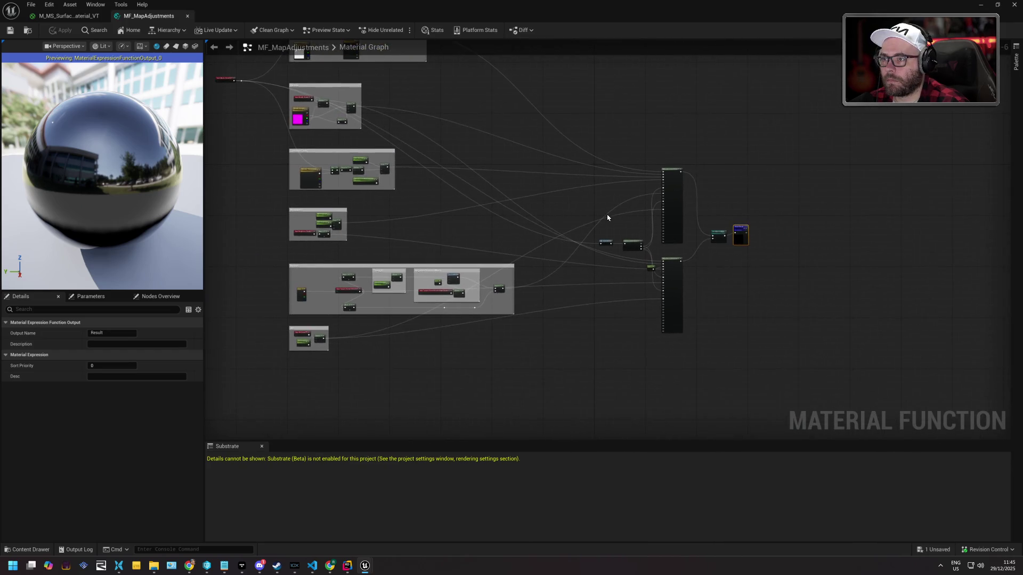
scroll(607, 217, up, 4)
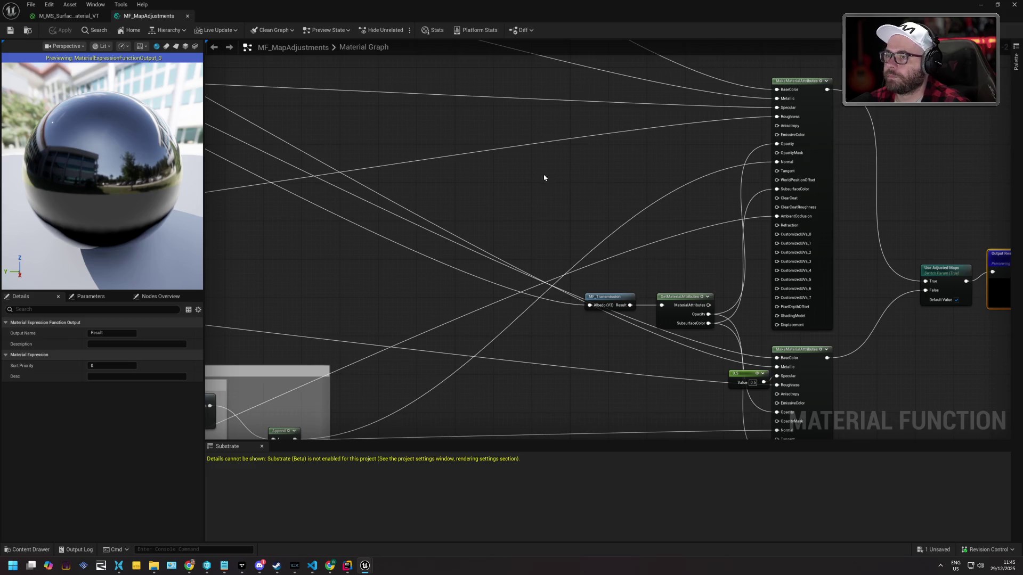
right_click(490, 178)
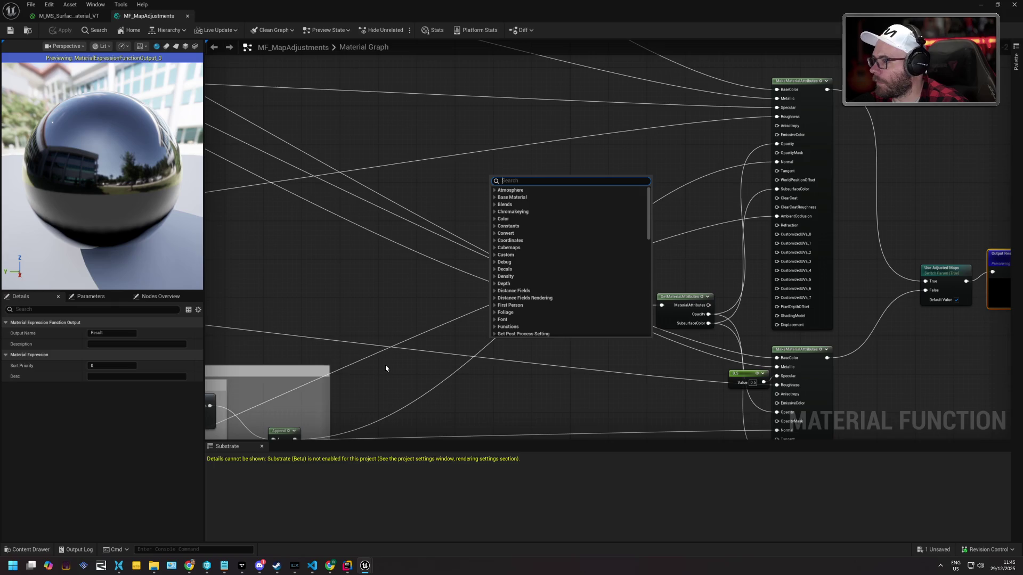
click(392, 334)
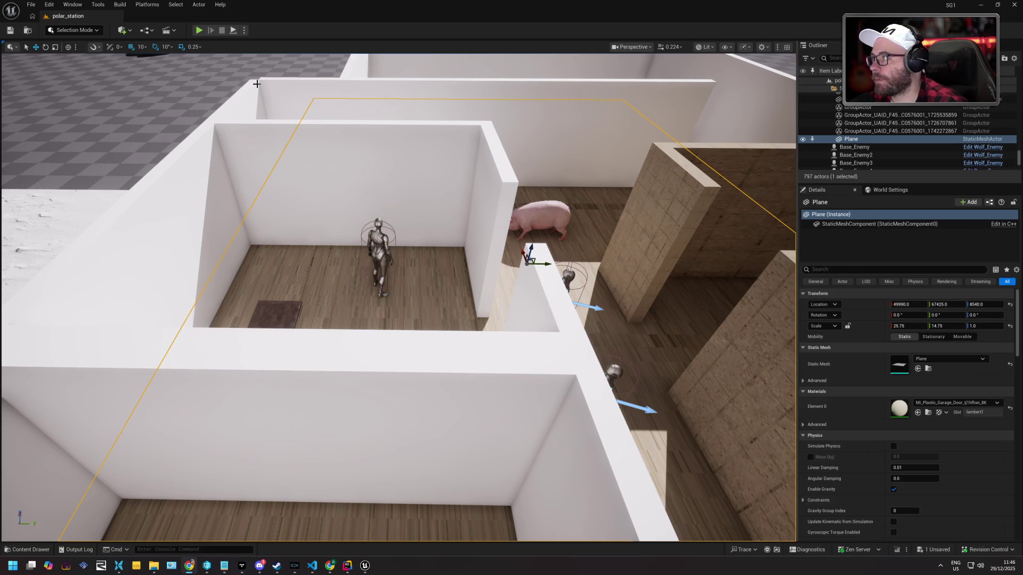
Enable Substrate materials in Project Settings, accept the warning, and close the editor
click(49, 4)
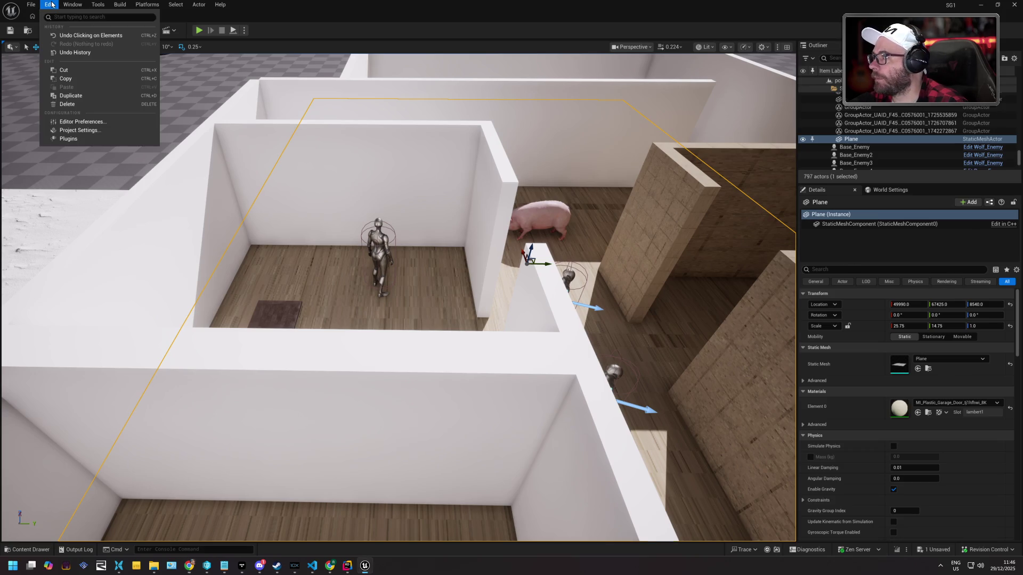
click(85, 130)
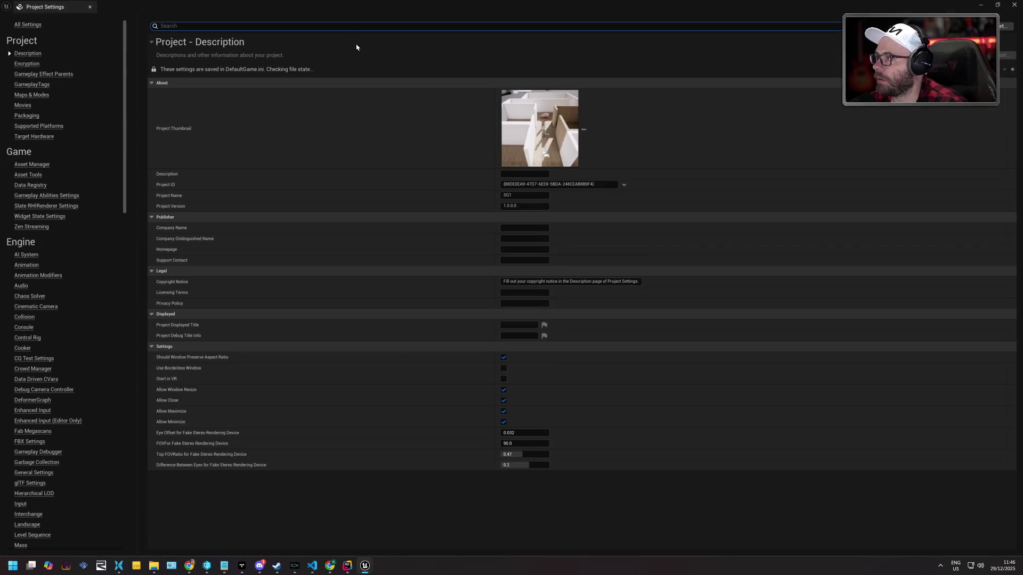
text(substra)
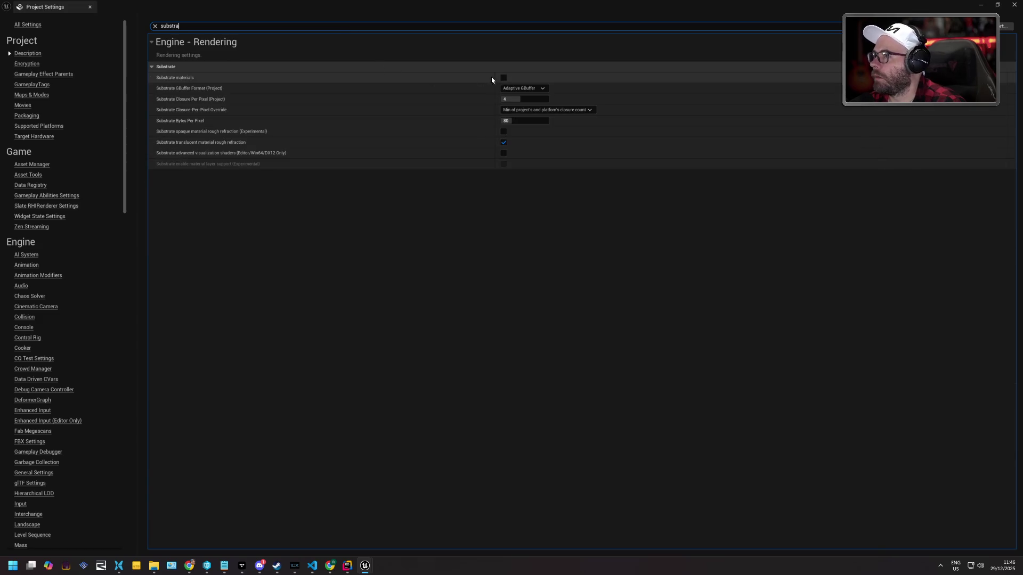
click(504, 78)
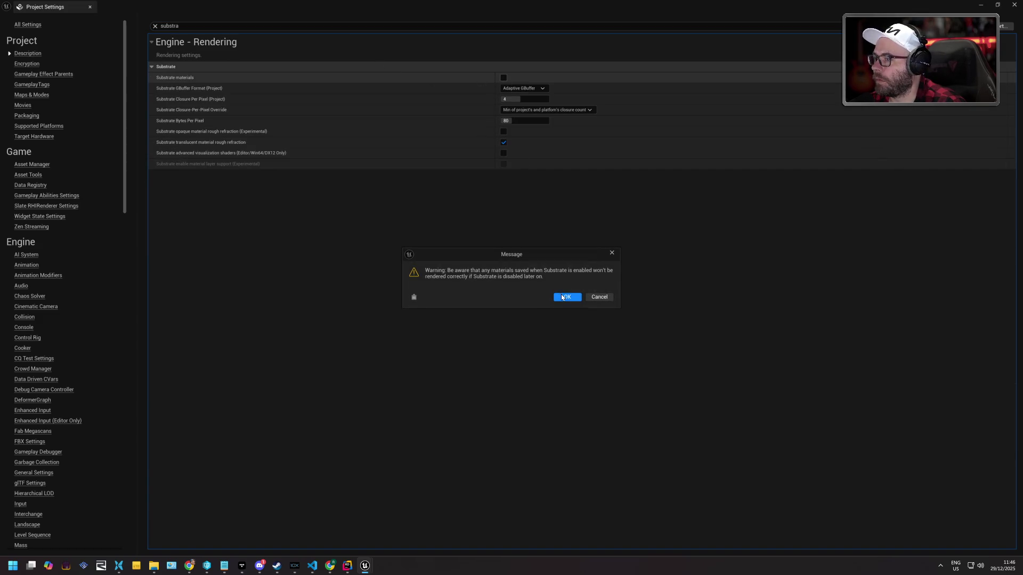
click(563, 297)
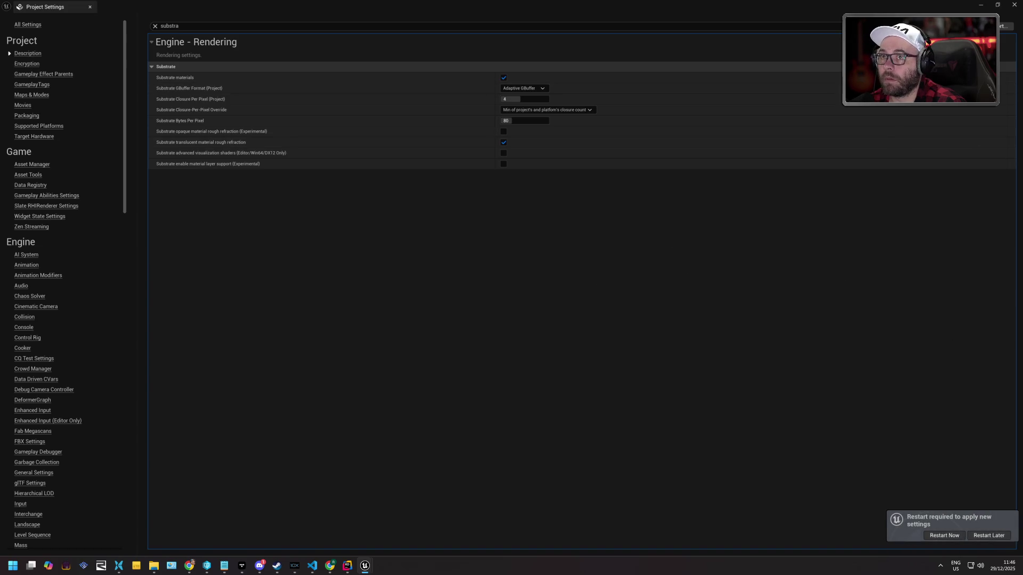
click(1015, 5)
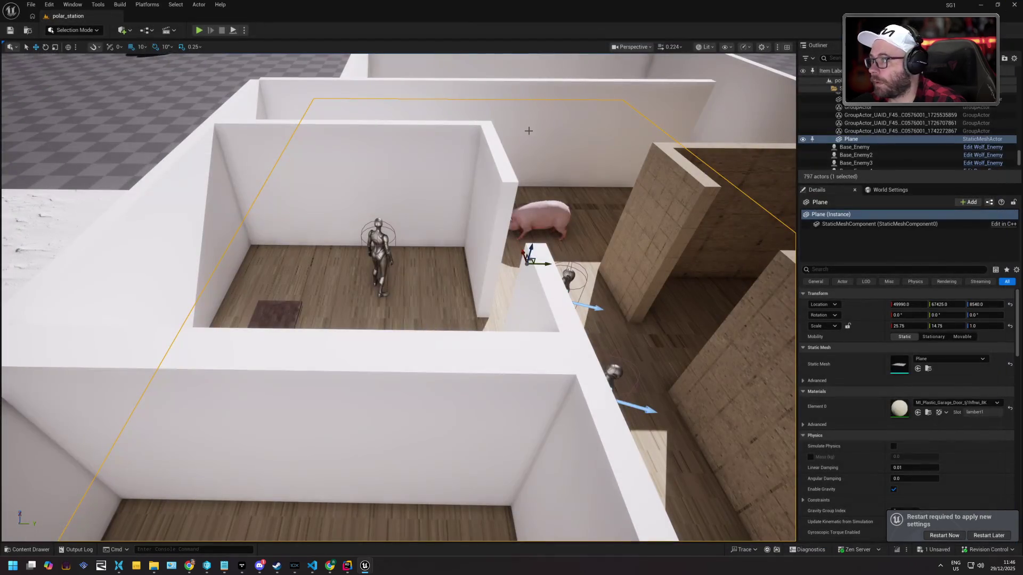
click(1015, 5)
Choose Save Selected in the Save Content dialog as the Unreal editor closes
click(533, 373)
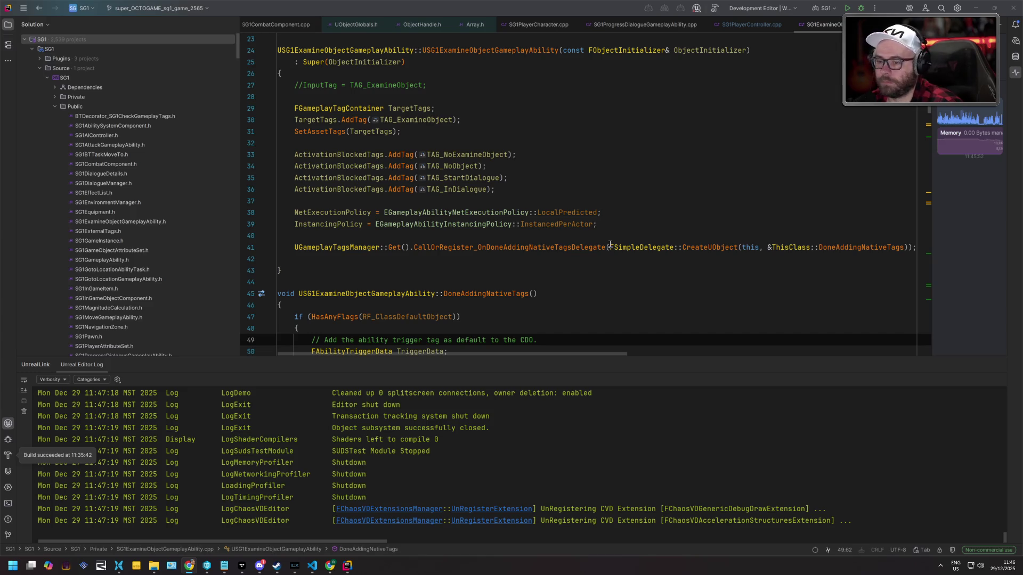
Build the SG1 game project in Rider with Ctrl+Shift+B
click(610, 201)
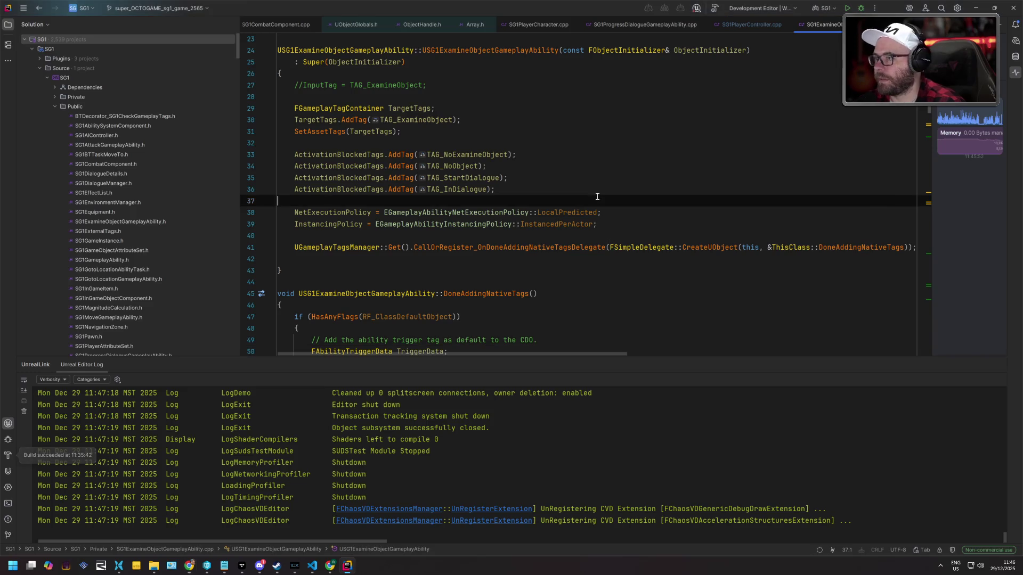
key(ctrl+shift+b)
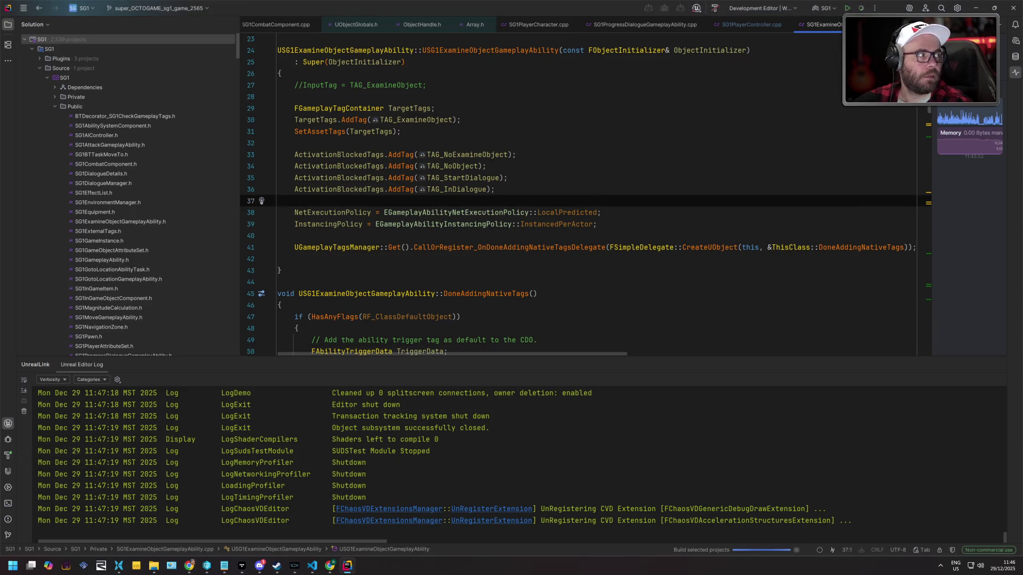
key(alt+Tab)
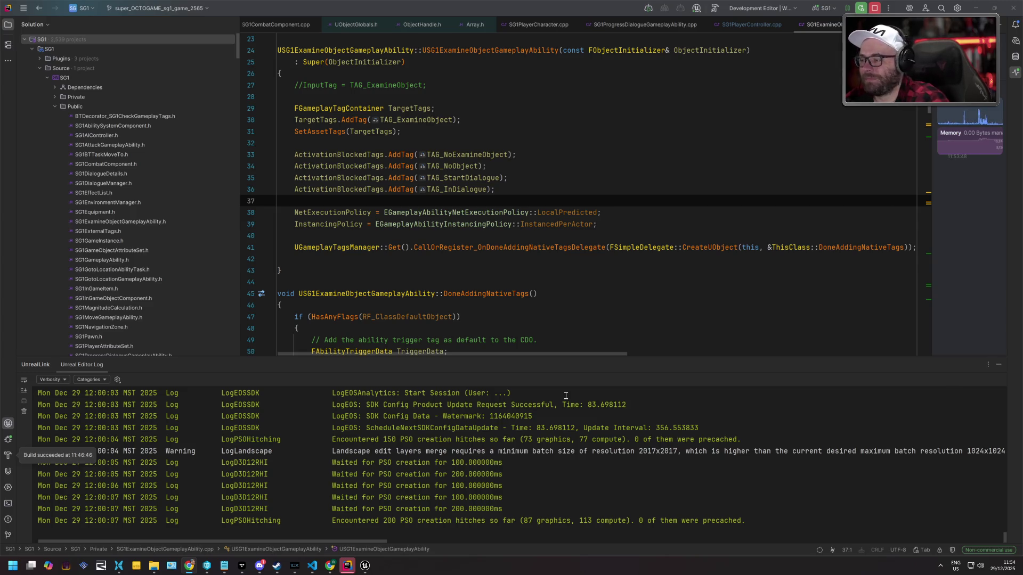
Return to the polar_station level and fly the view over to the pig and mannequins
click(365, 566)
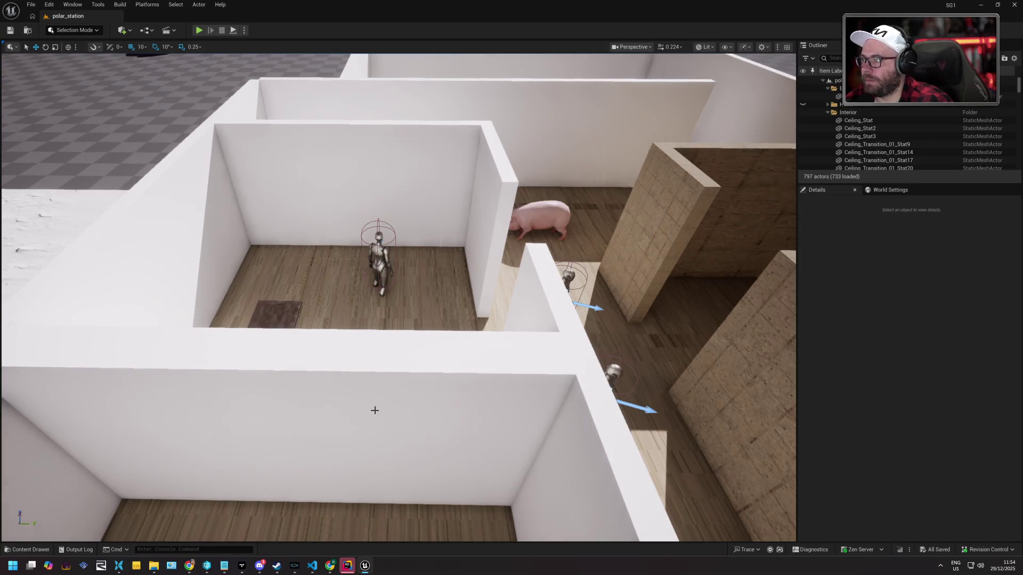
key(w)
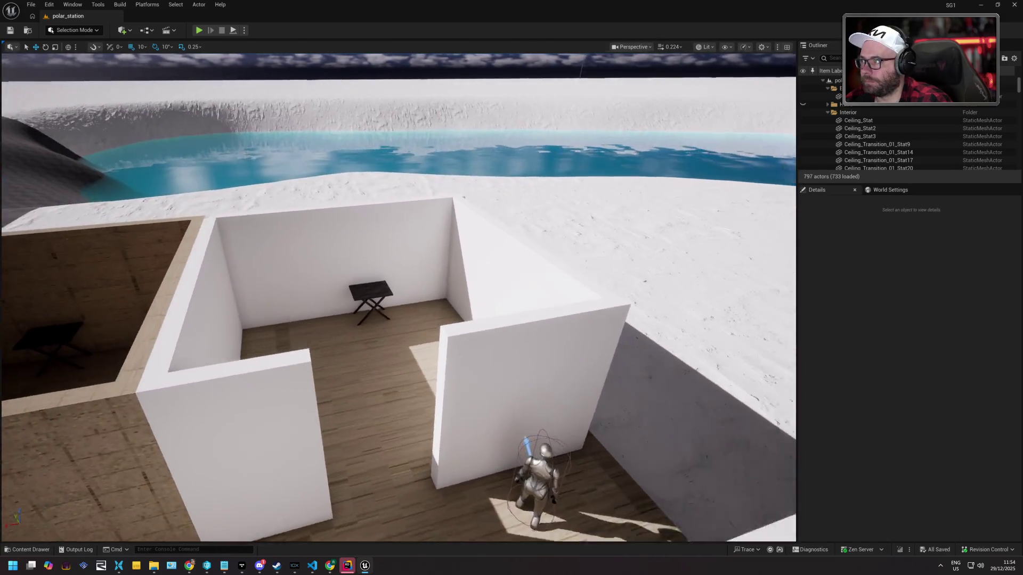
key(w)
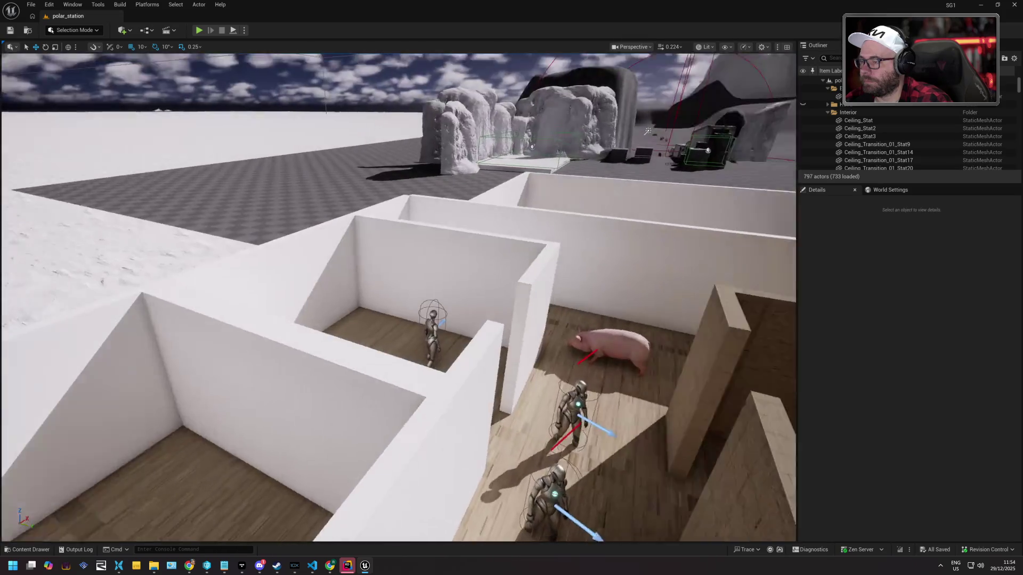
key(w)
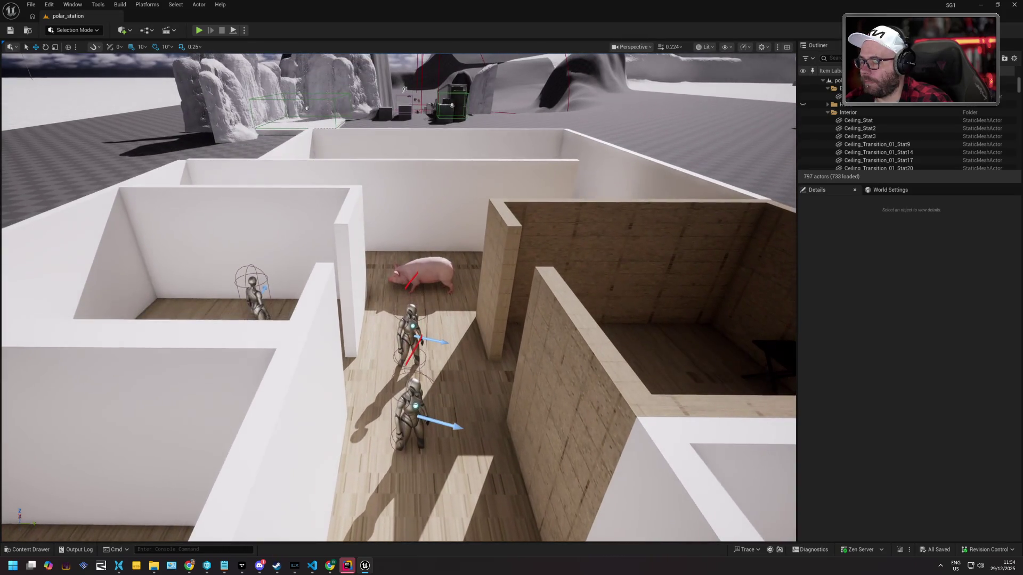
Search all content for 'top' and open BP_TopDownCharacter
click(28, 549)
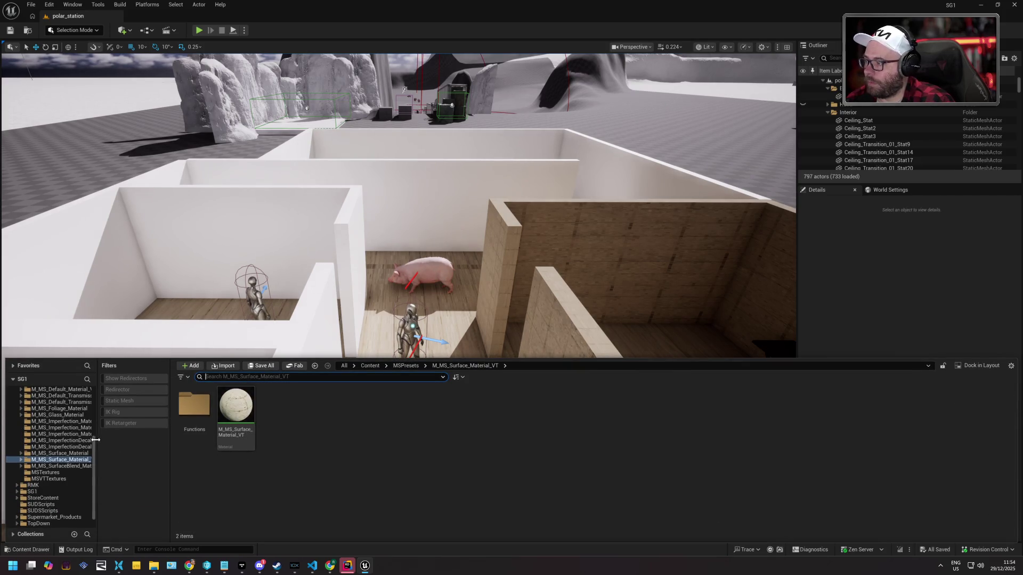
drag(93, 474, 92, 418)
click(22, 390)
click(235, 377)
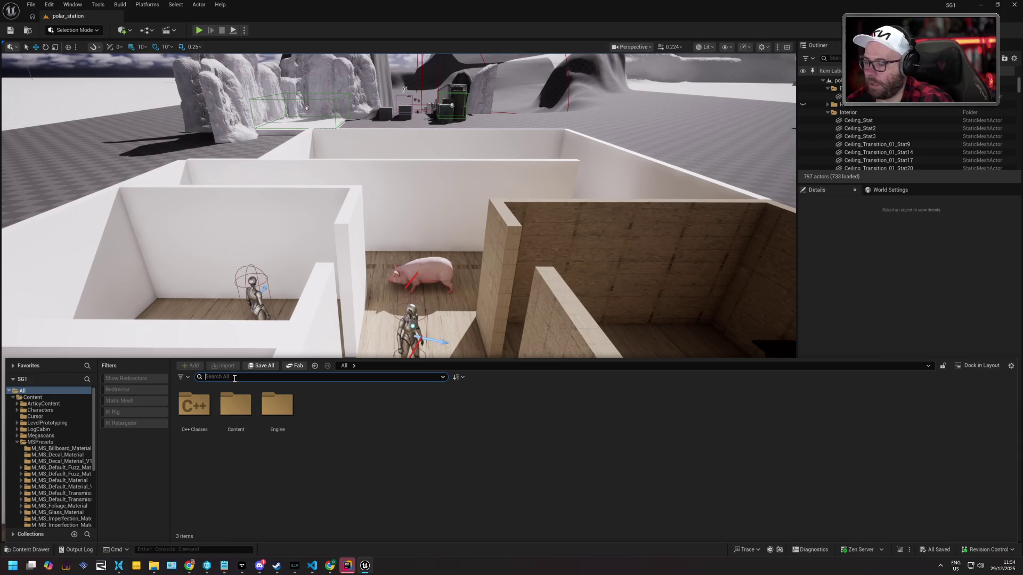
text(top)
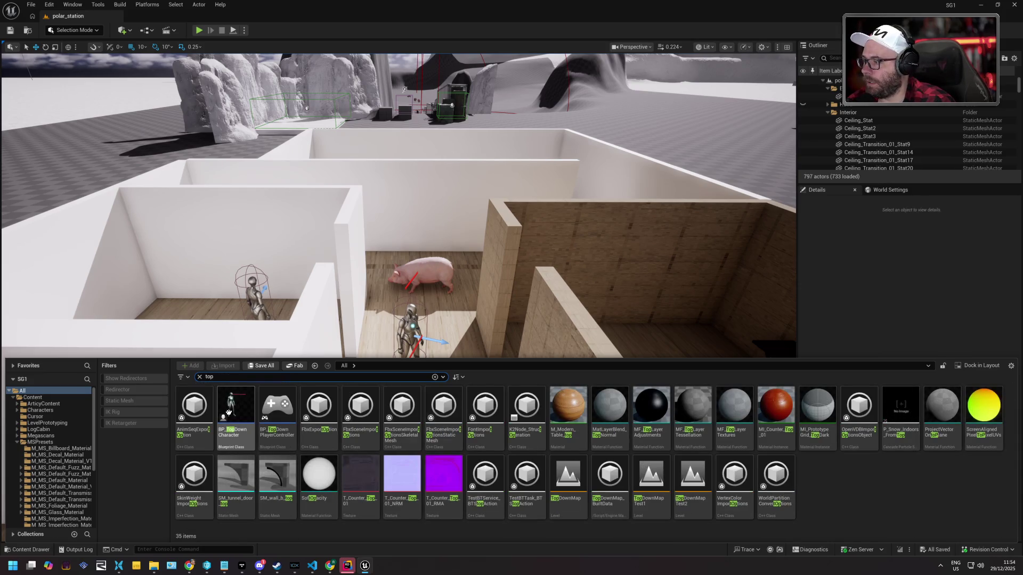
double_click(232, 412)
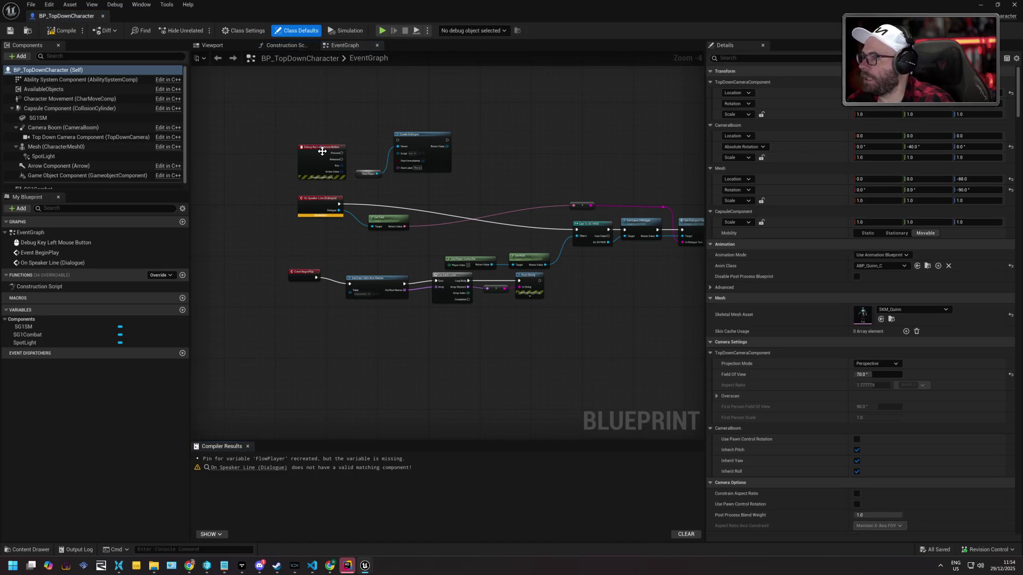
Select the Camera Boom in the character preview and expand its Target and Socket Offset values
click(212, 45)
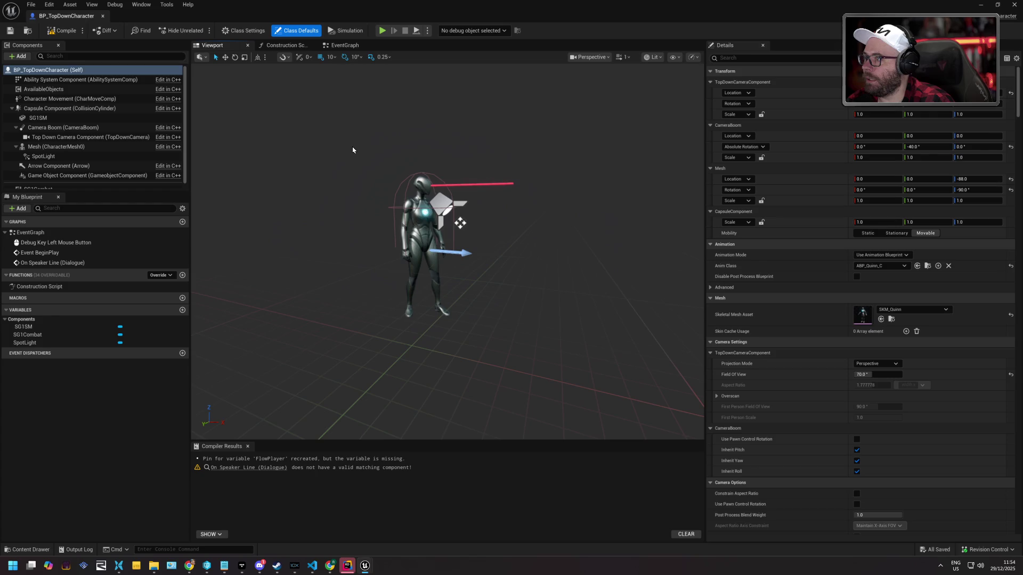
click(412, 200)
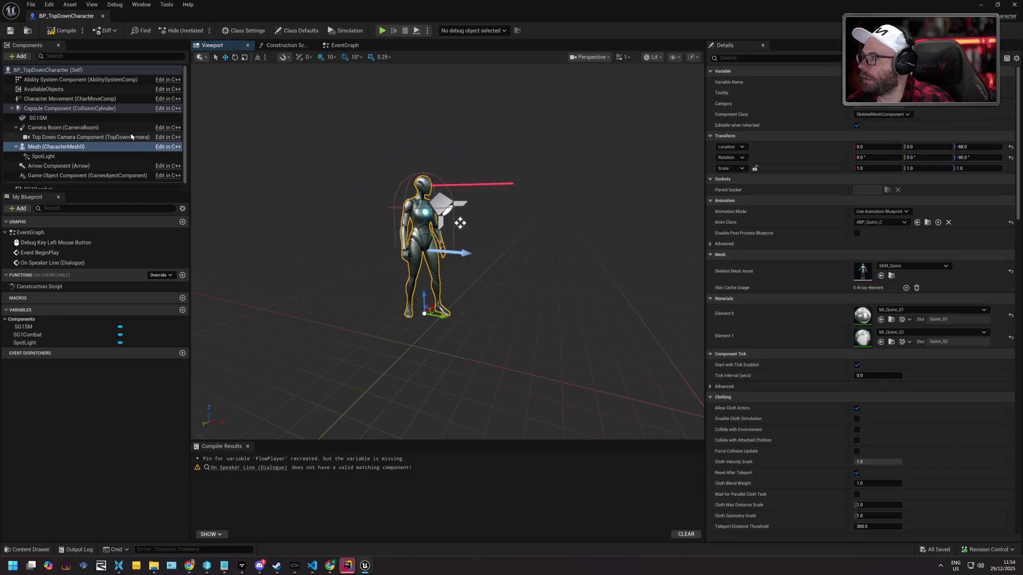
click(104, 129)
scroll(283, 160, down, 5)
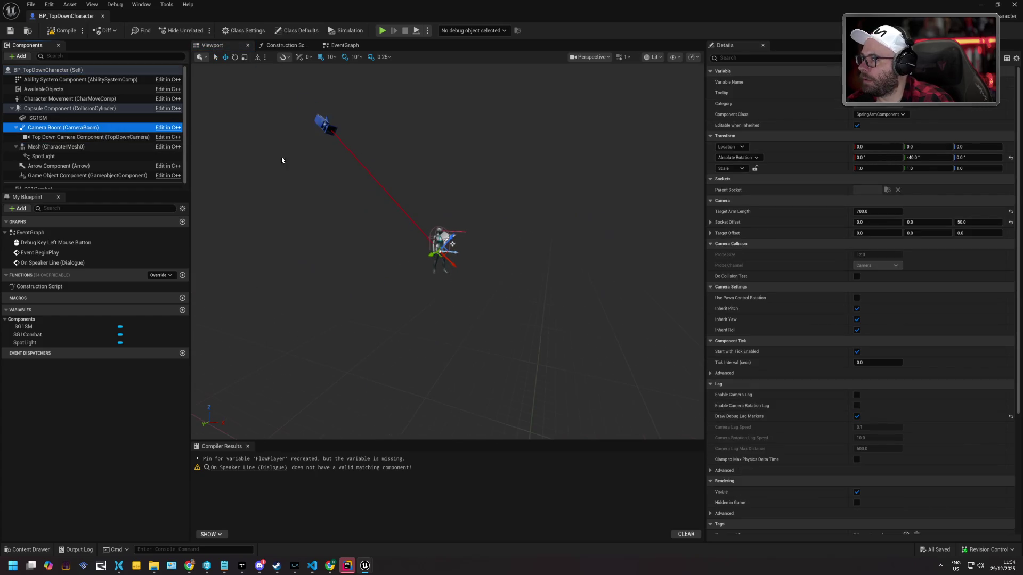
scroll(283, 160, up, 2)
drag(315, 193, 316, 193)
scroll(796, 322, down, 5)
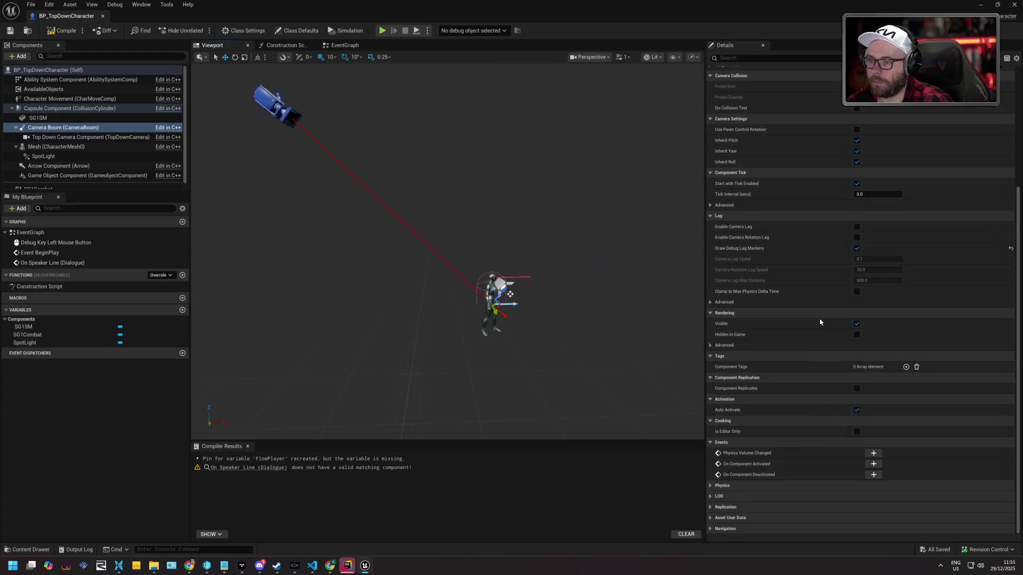
scroll(820, 322, up, 5)
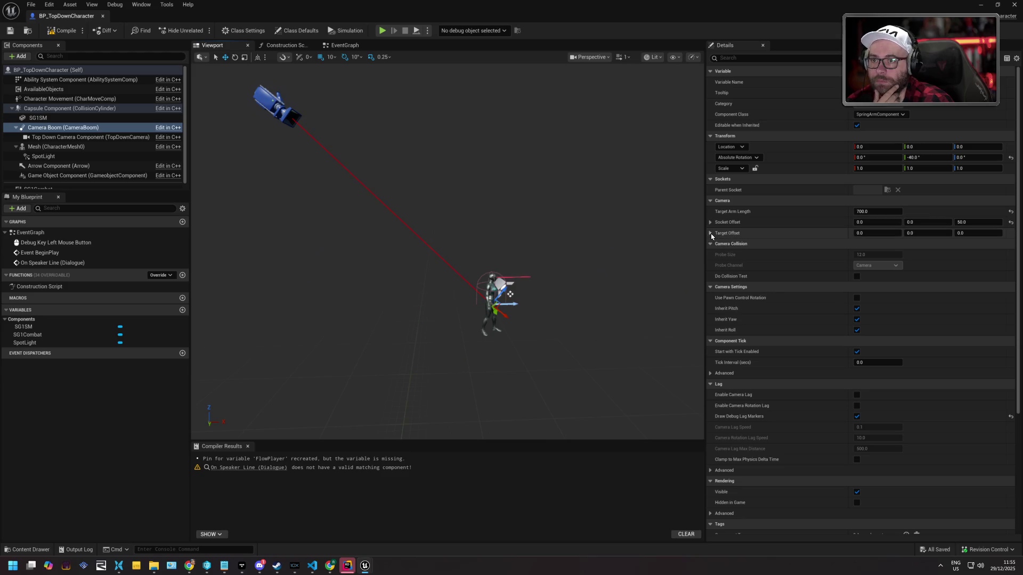
click(738, 232)
click(743, 222)
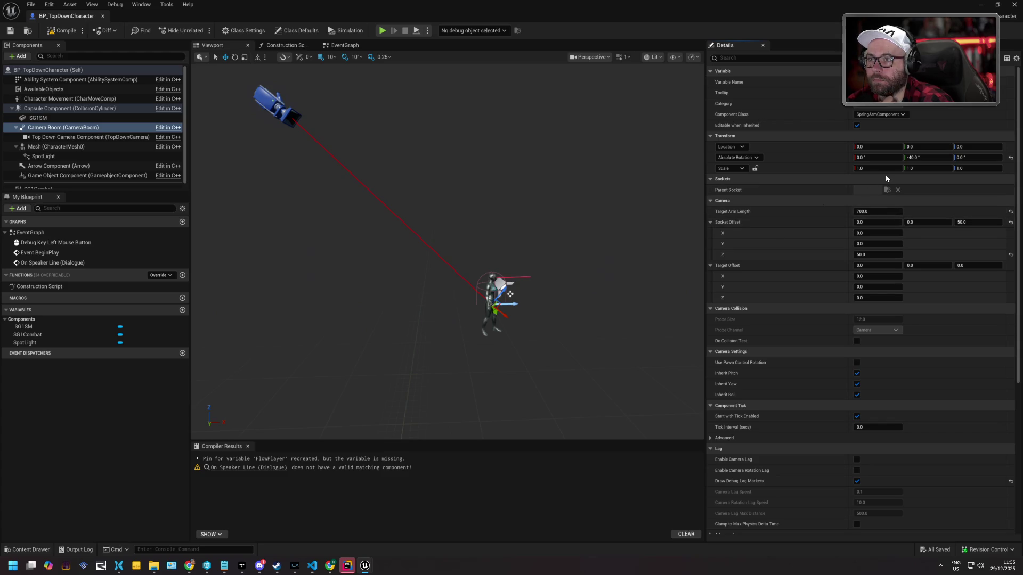
Set the Camera Boom's absolute rotation pitch to -50, compile, and jump to the warning node
click(931, 160)
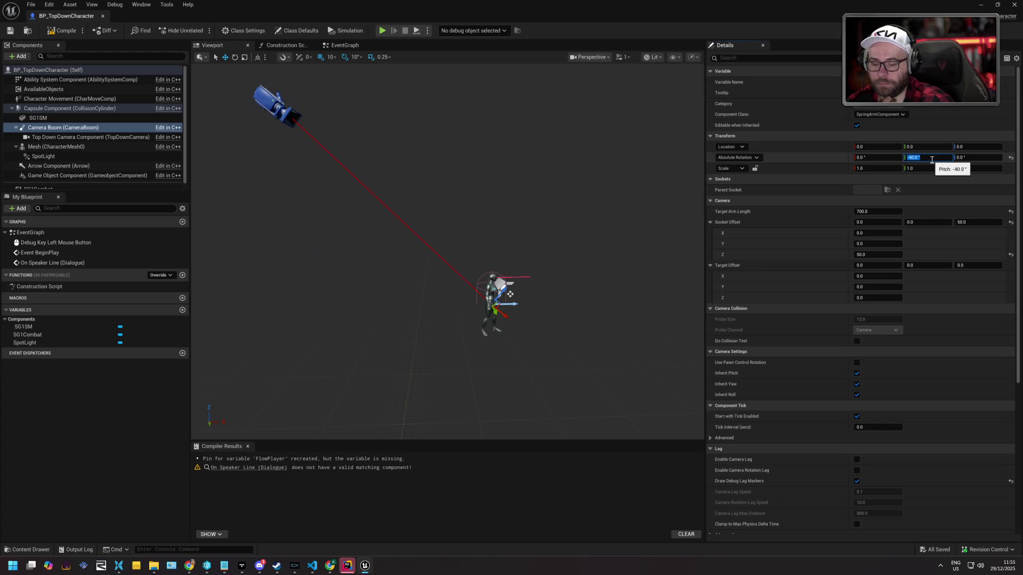
text(-50)
key(Return)
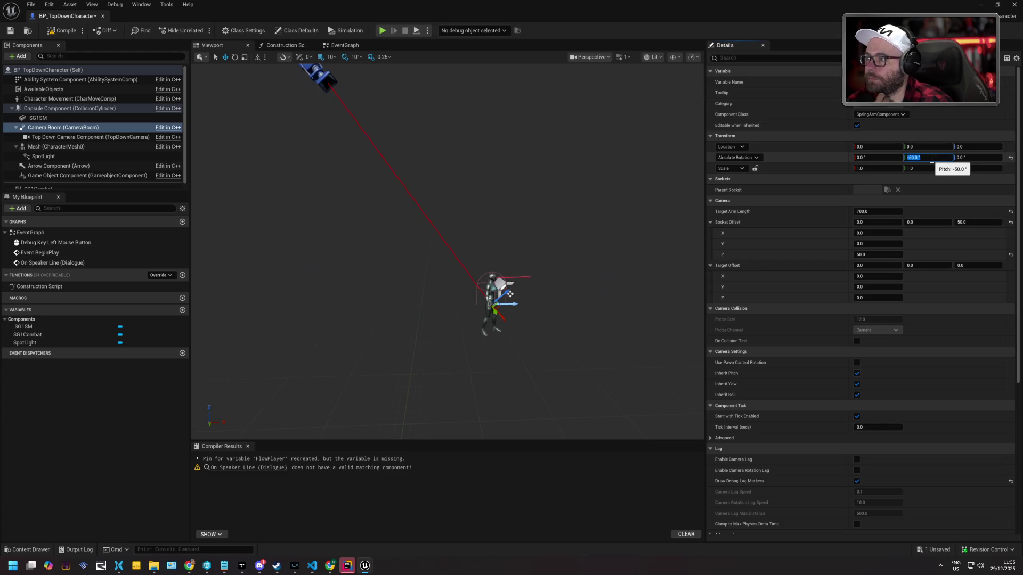
click(62, 30)
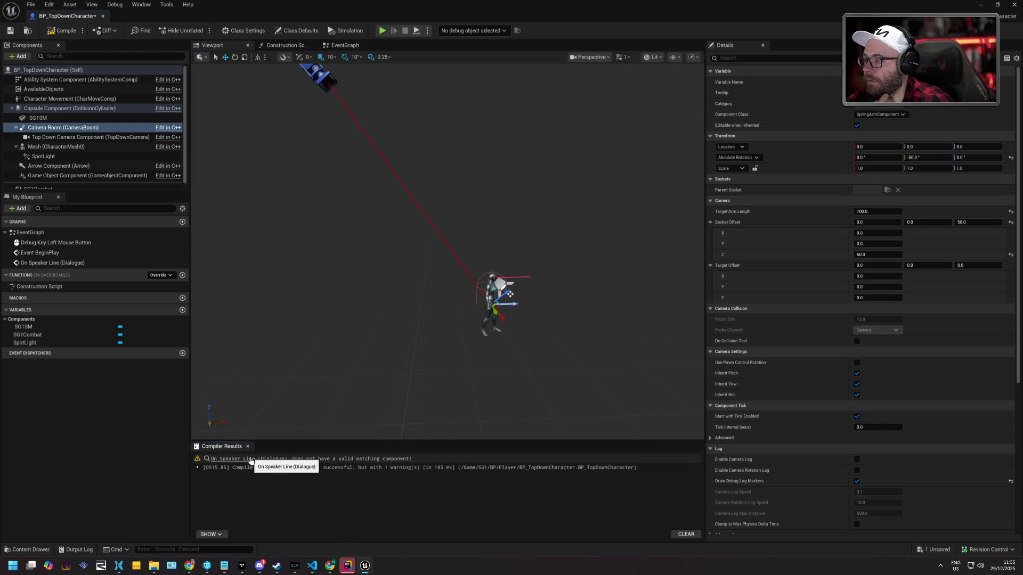
click(251, 459)
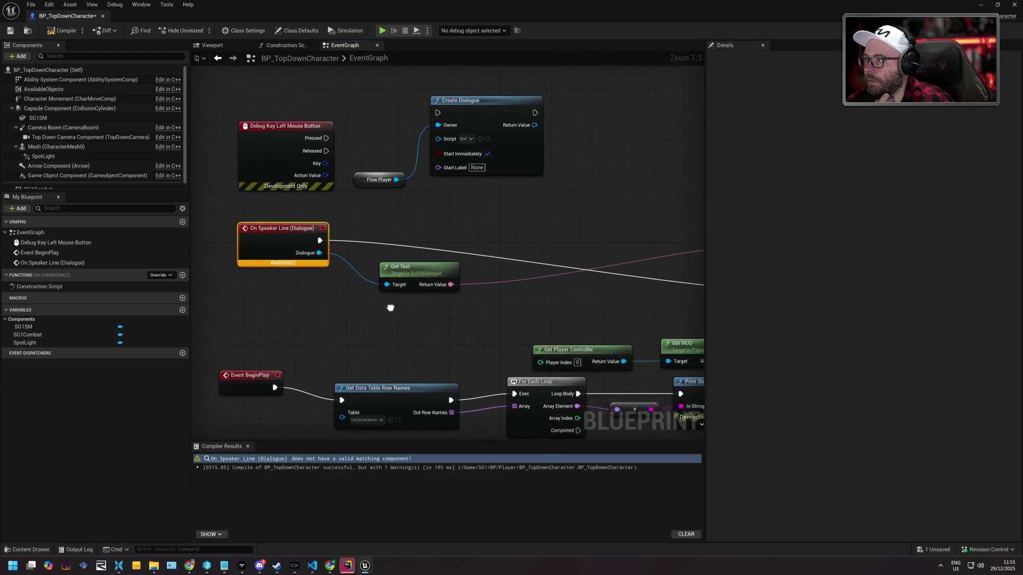
scroll(391, 308, down, 4)
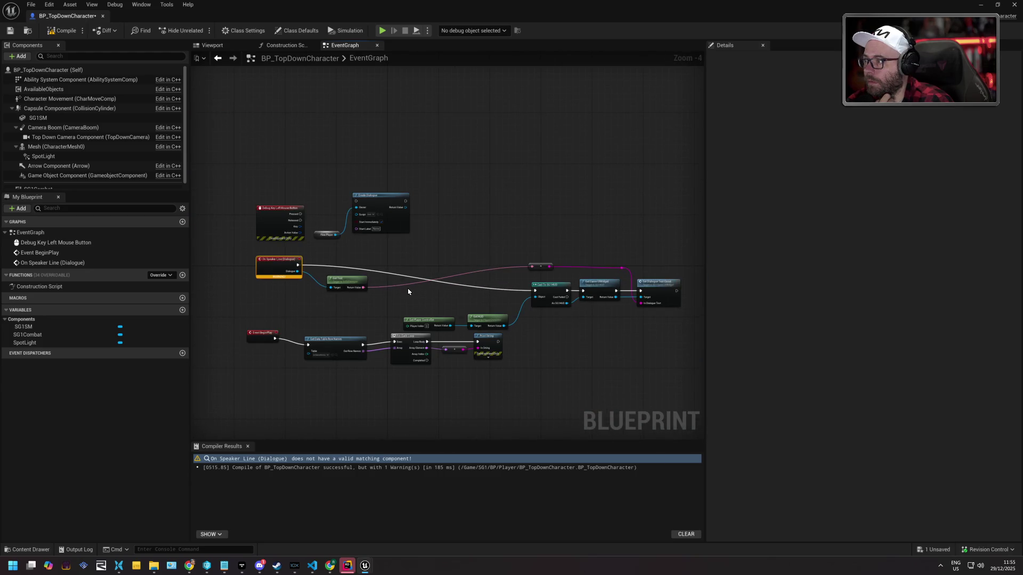
Bring the On Speaker Line event node into view and delete it
scroll(408, 292, up, 1)
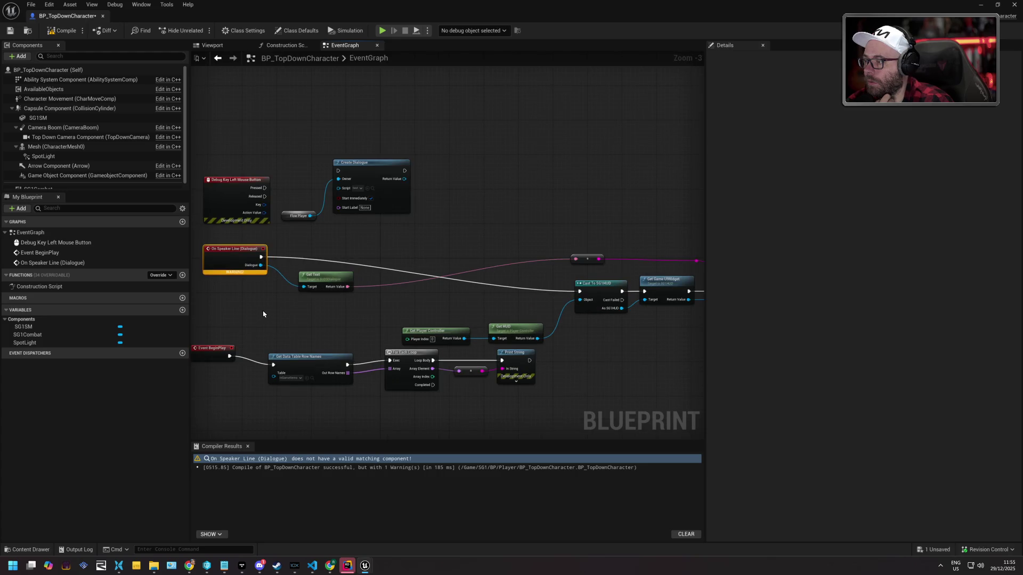
drag(263, 314, 354, 323)
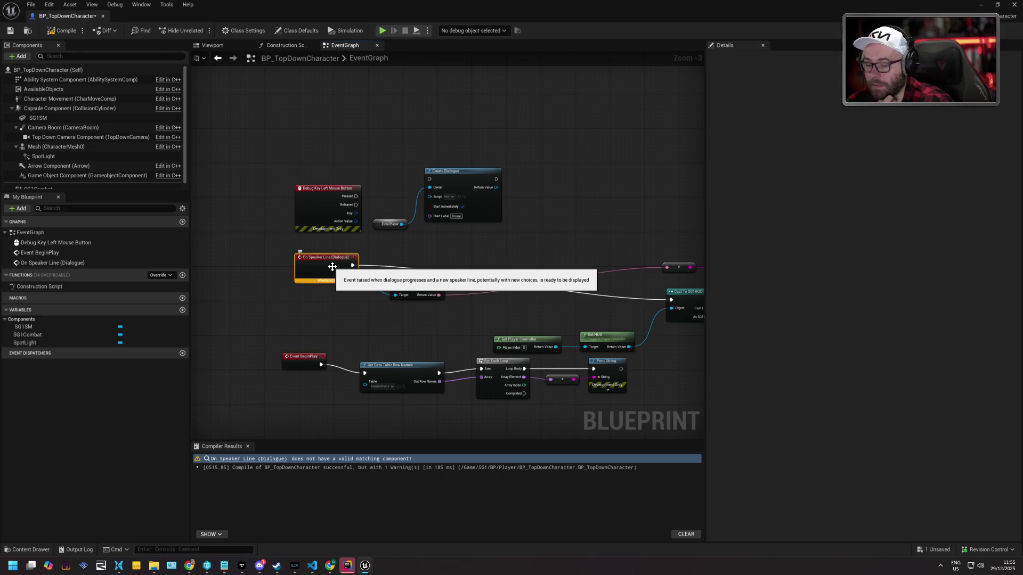
key(Delete)
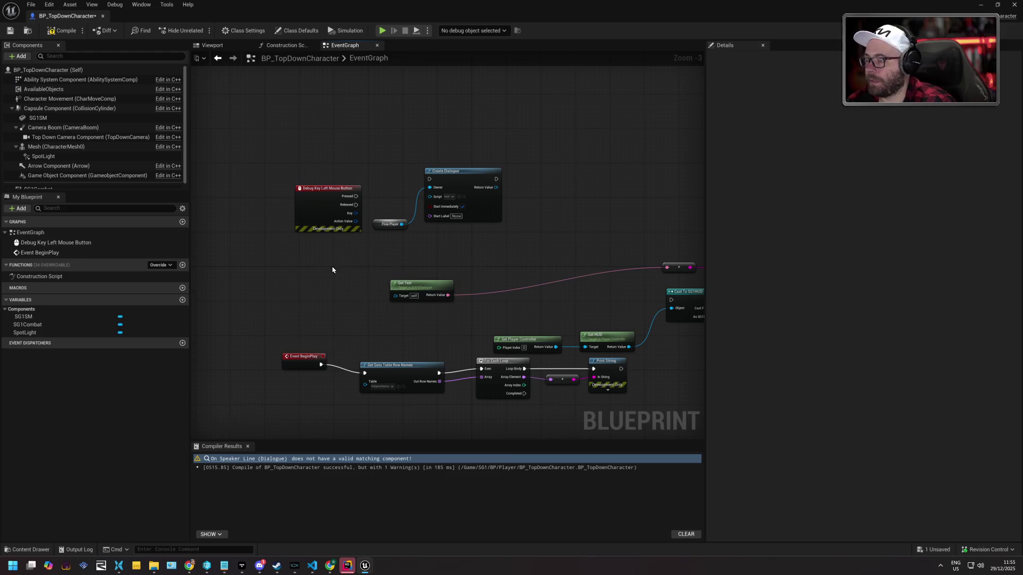
Search the node list for an 'ondialoguelin' replacement event, then switch to Rider
right_click(337, 268)
text(onspeake)
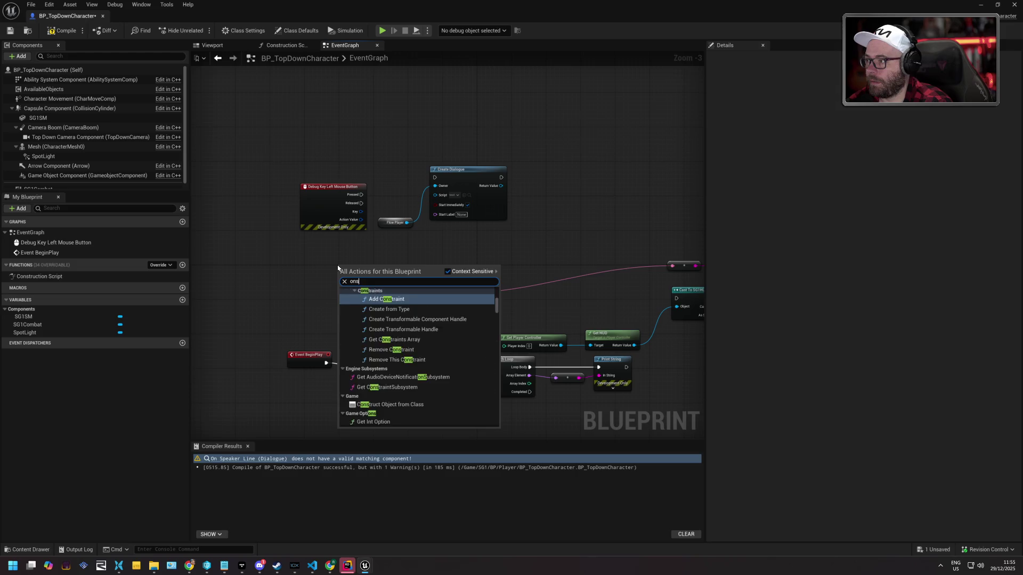
key(BackSpace)
key(BackSpace)
key(BackSpace)
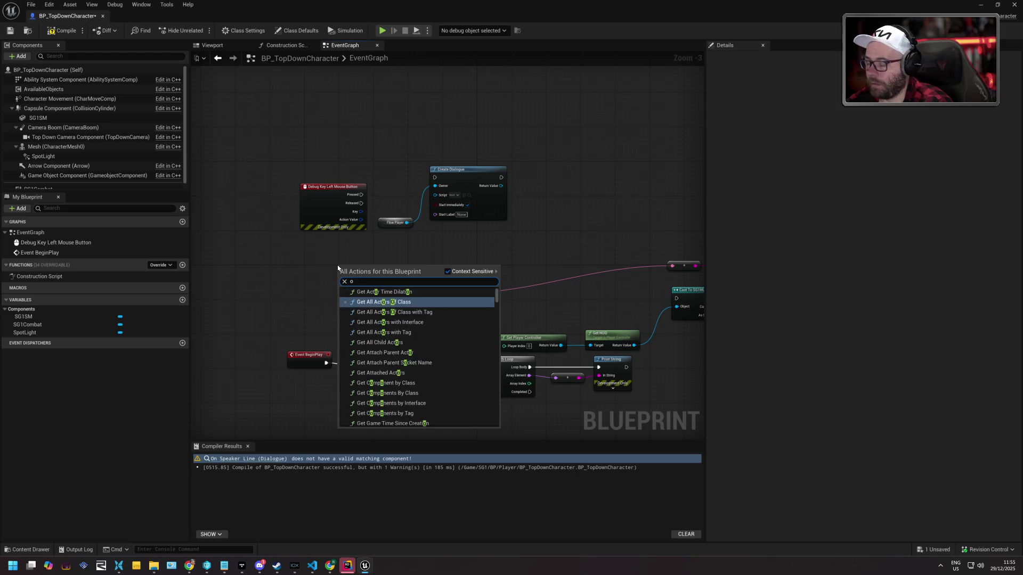
text(ondialoguelin)
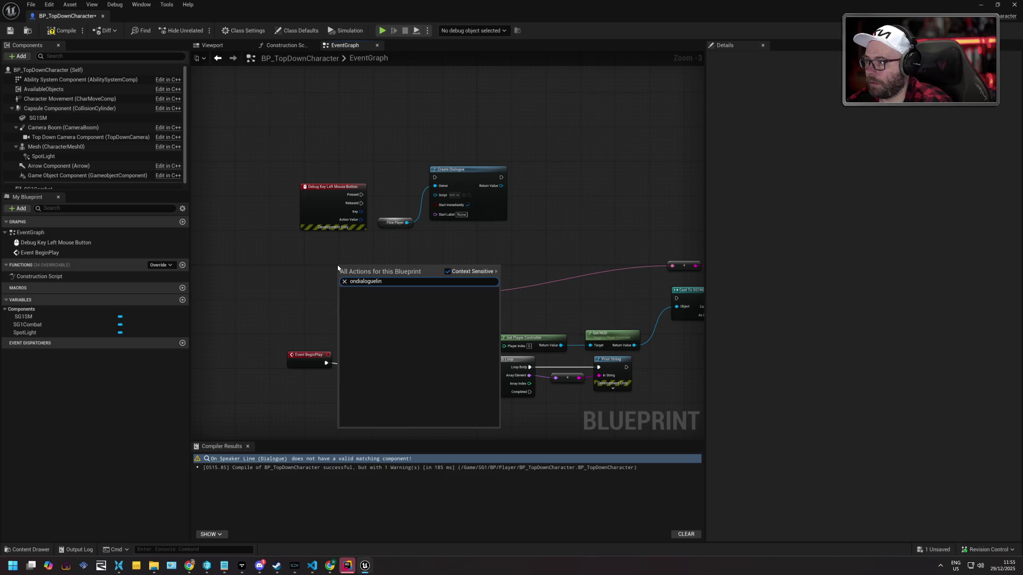
key(alt+Tab)
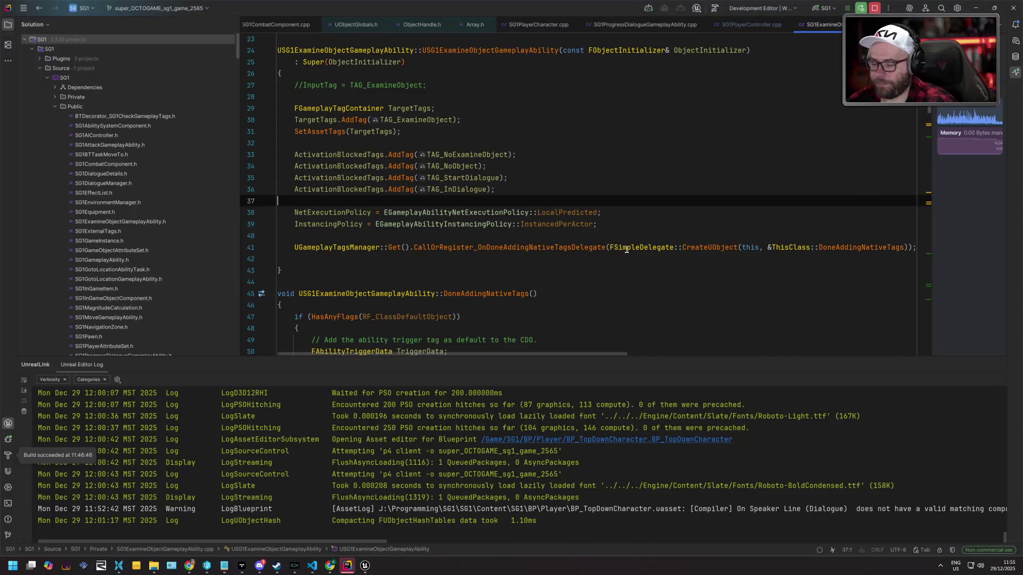
Search the source for OnSpeakerLine and open its declaration in SG1PlayerCharacter.h
key(ctrl+shift+f)
text(onspeake)
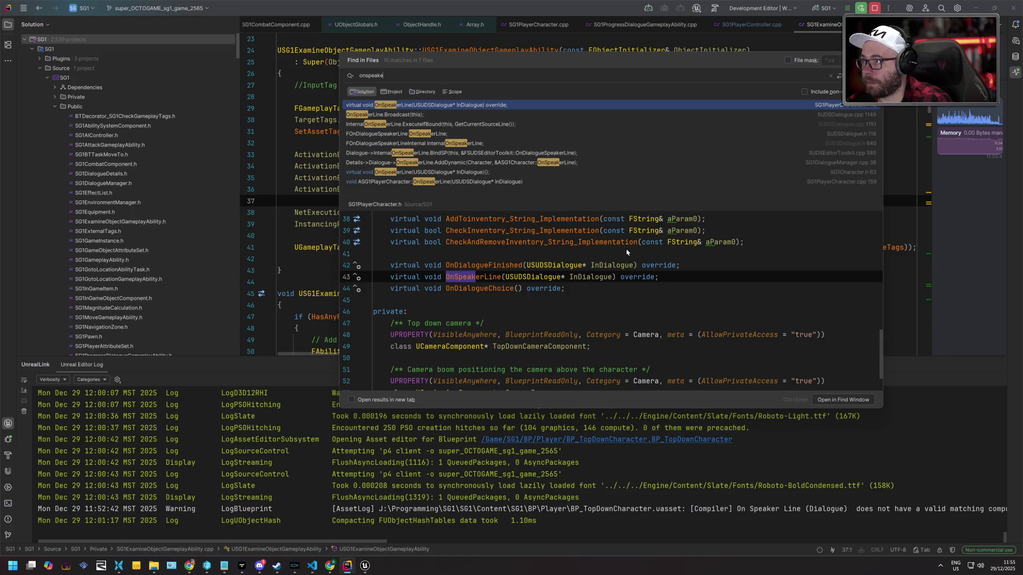
text(rlin)
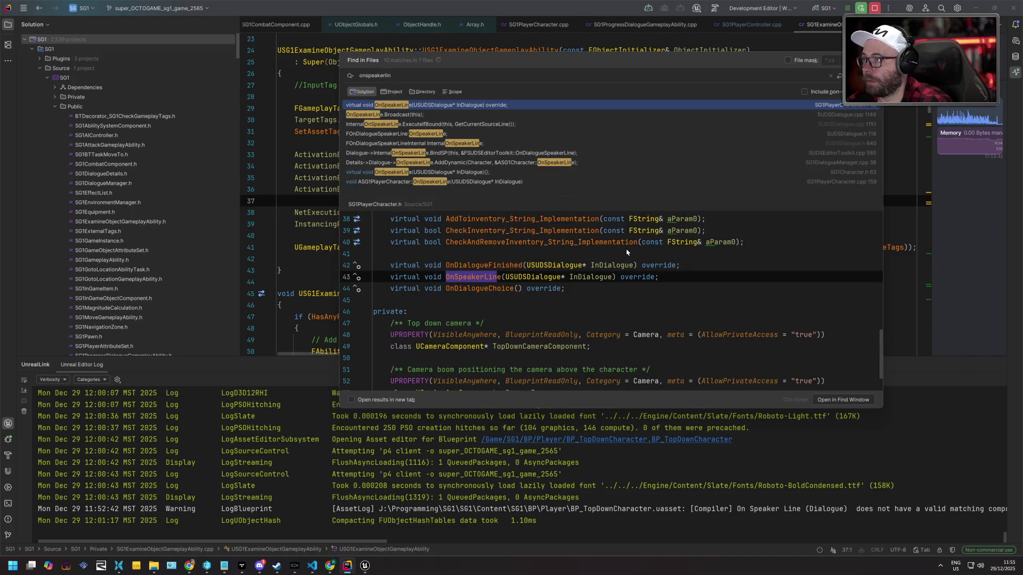
key(Return)
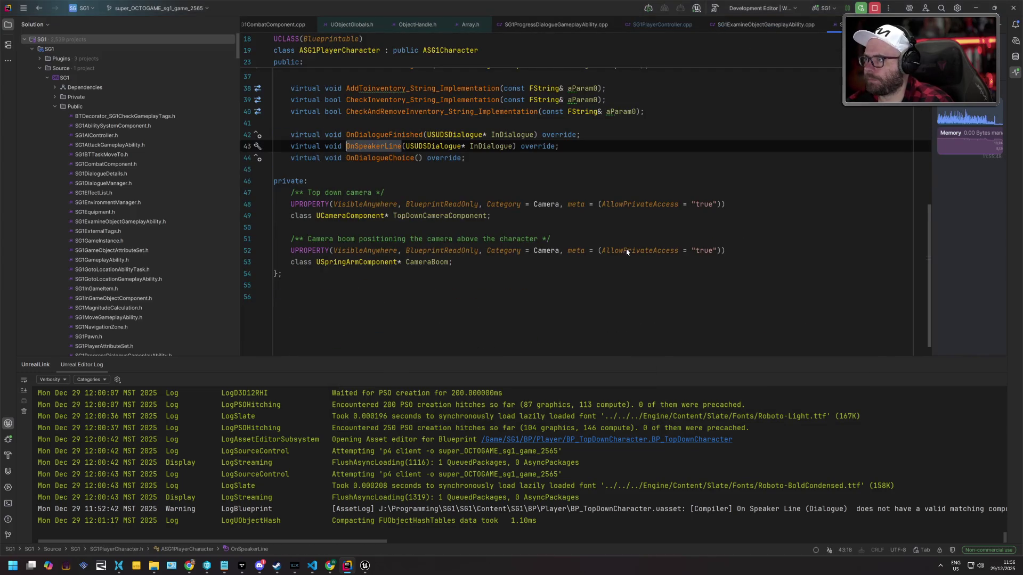
scroll(486, 184, up, 5)
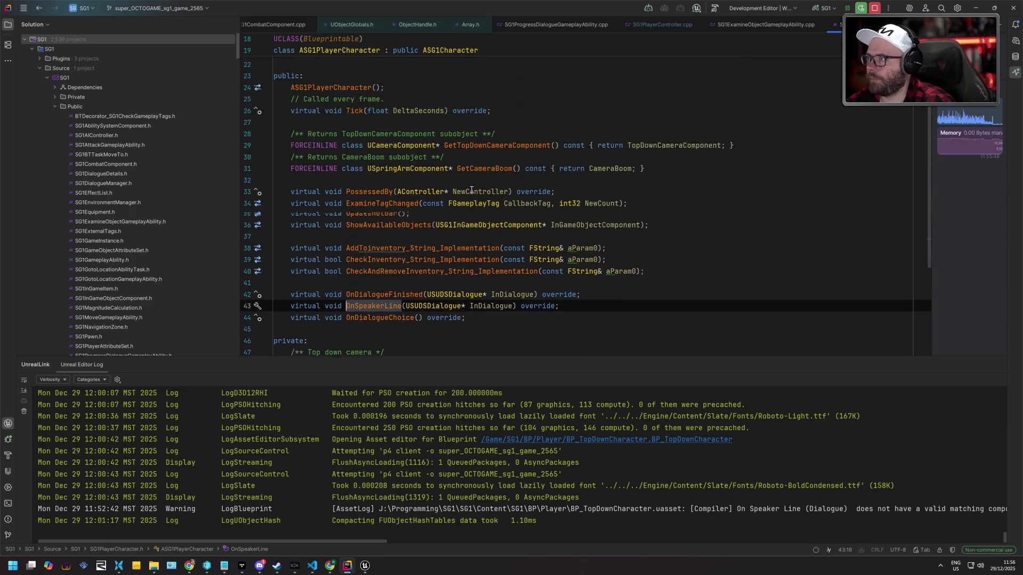
scroll(472, 191, down, 2)
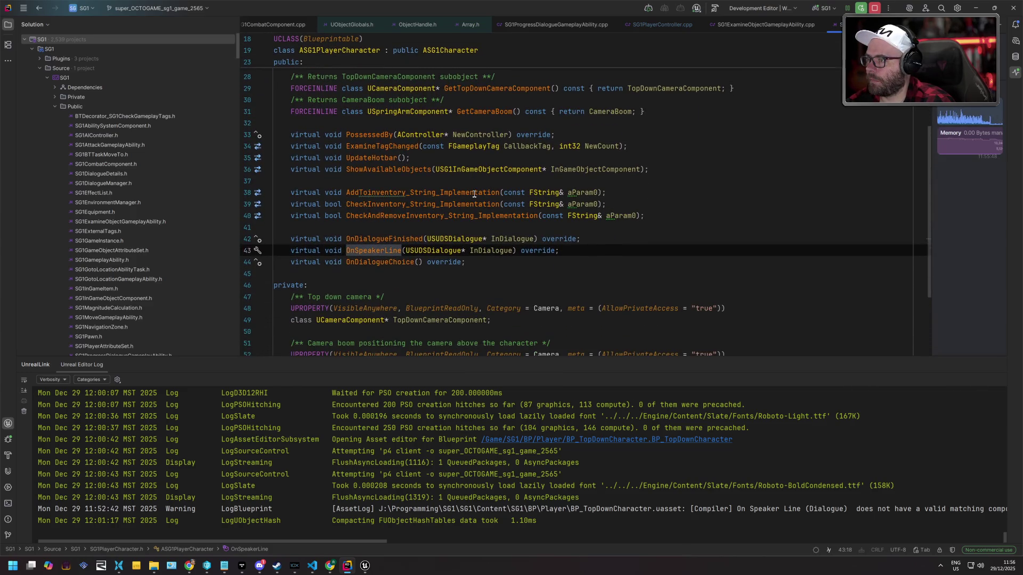
Follow ASG1PlayerCharacter to its parent ASG1Character declaration, then return to Unreal
ctrl+click(386, 238)
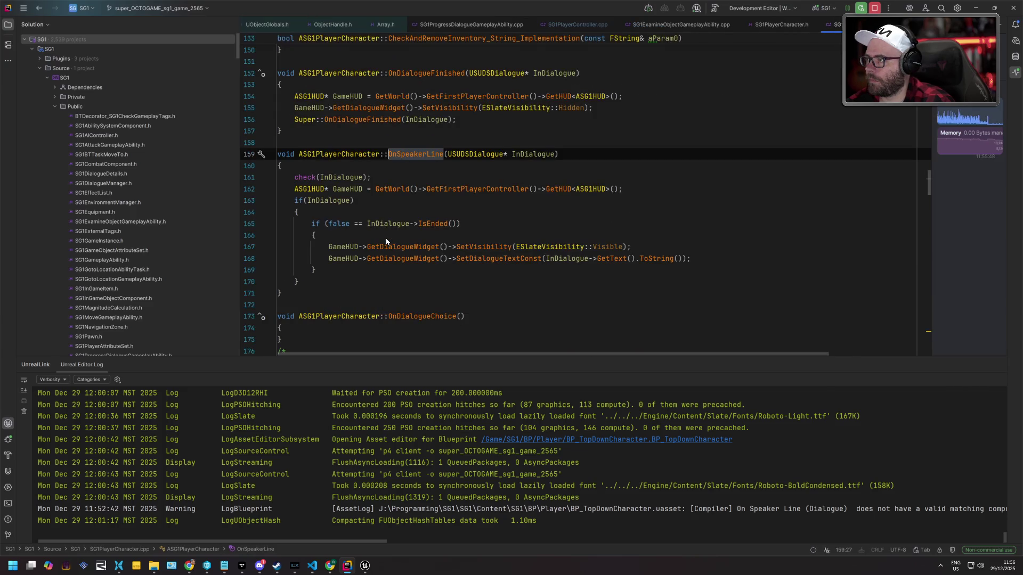
ctrl+click(320, 118)
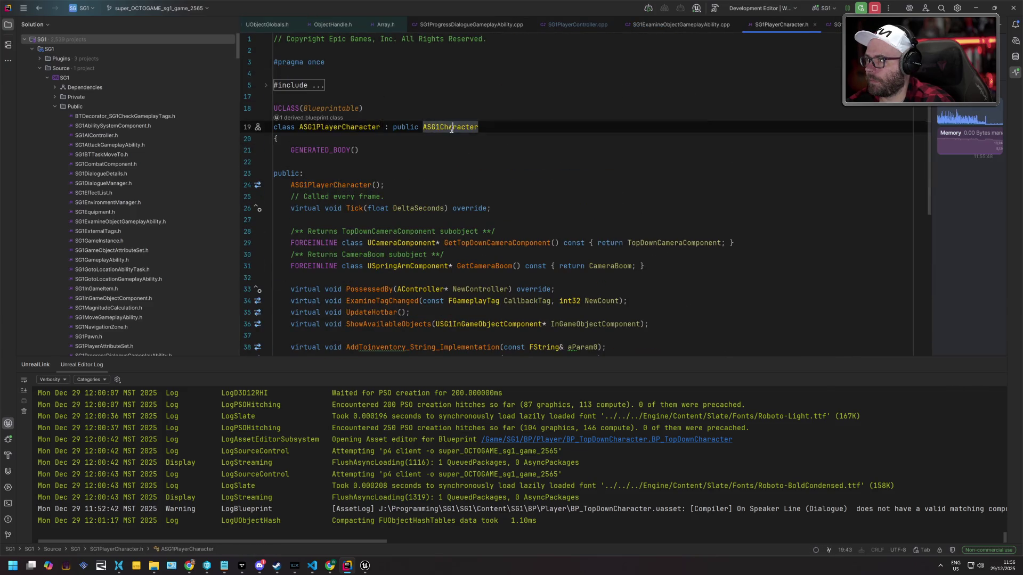
ctrl+click(450, 127)
scroll(381, 180, down, 5)
scroll(381, 180, down, 7)
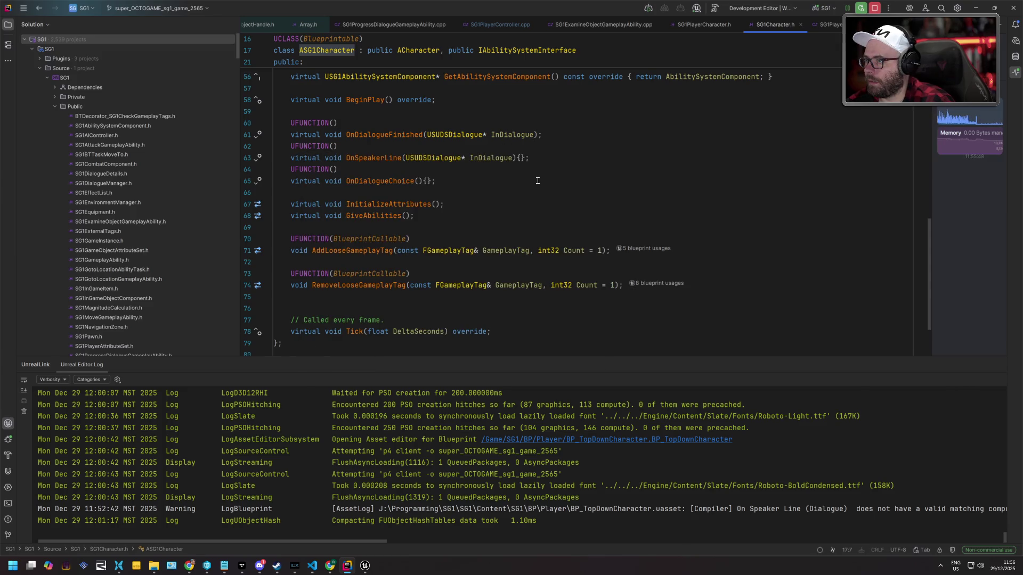
key(alt+Tab)
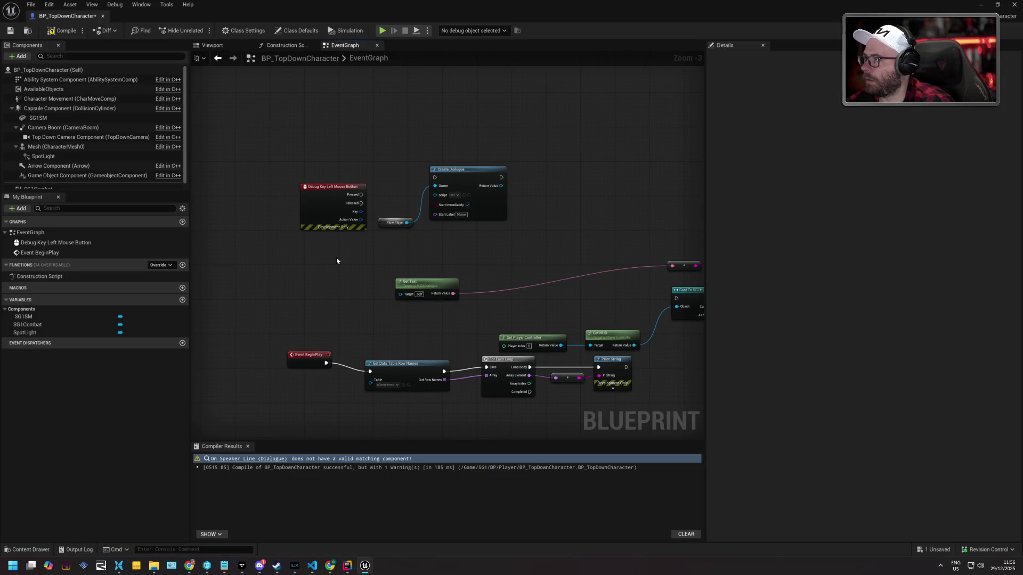
Search the Event Graph's actions for 'On Speaker' without adding a node, then return to Rider
right_click(326, 265)
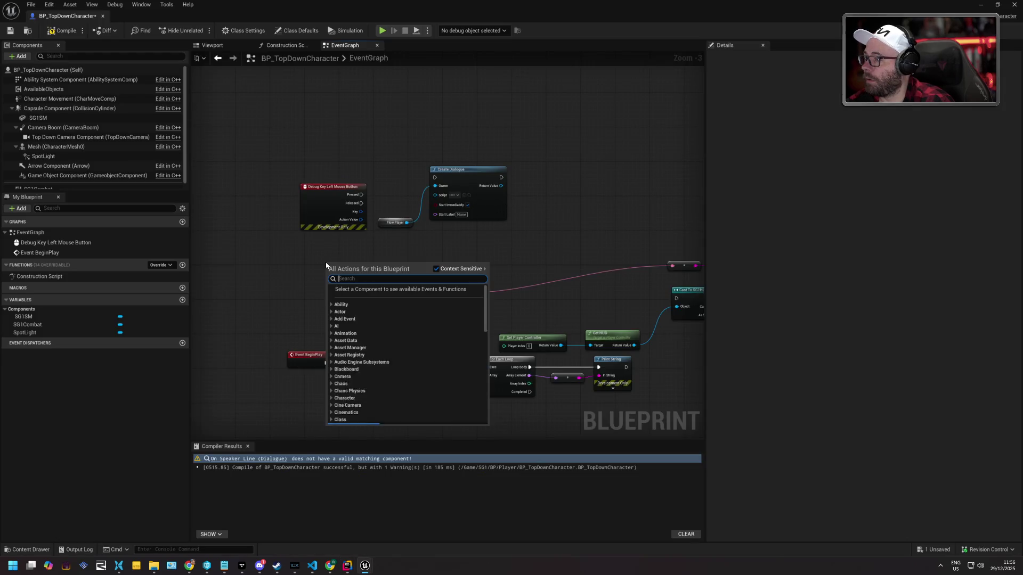
text(On )
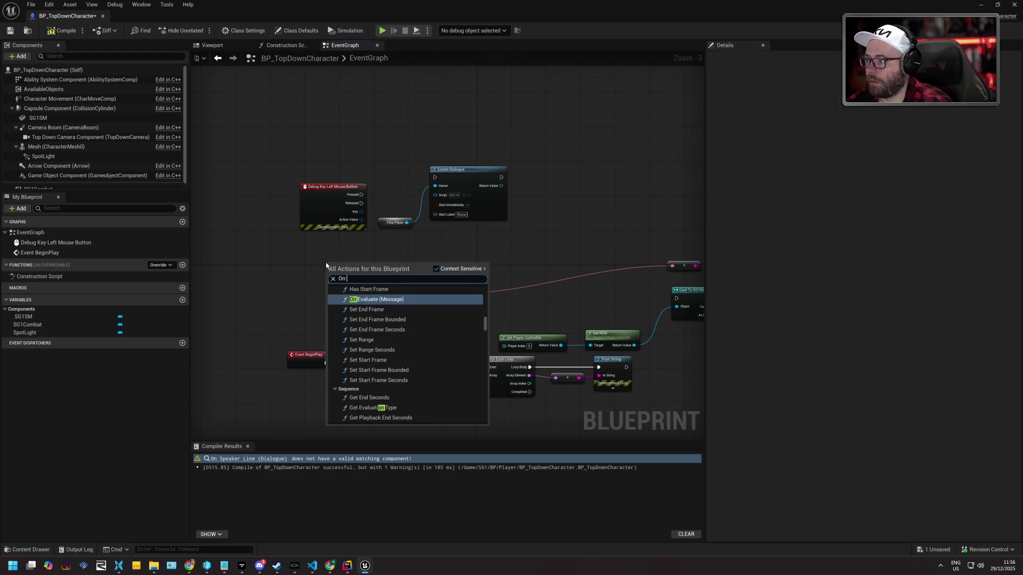
text(Speaker)
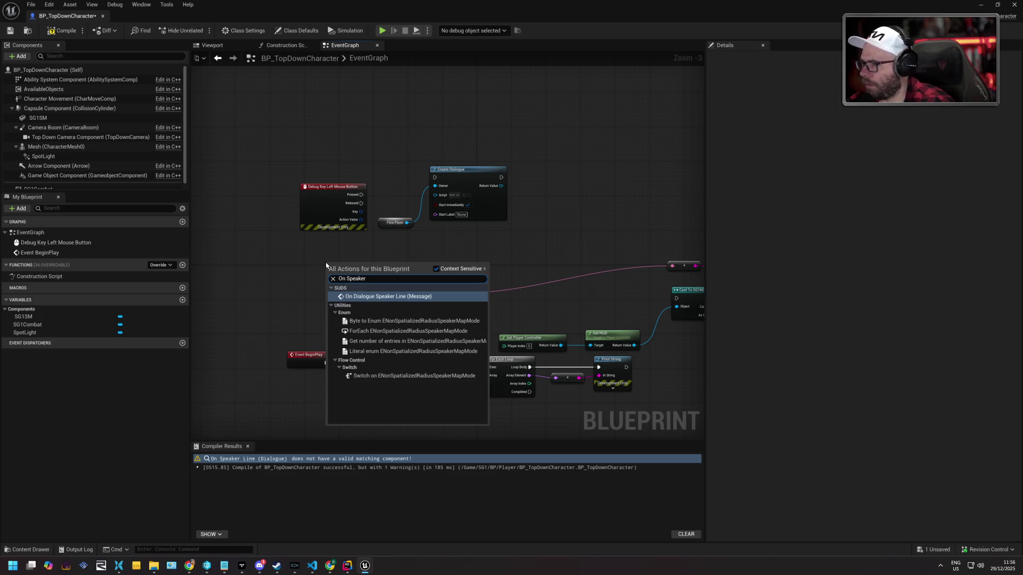
key(Escape)
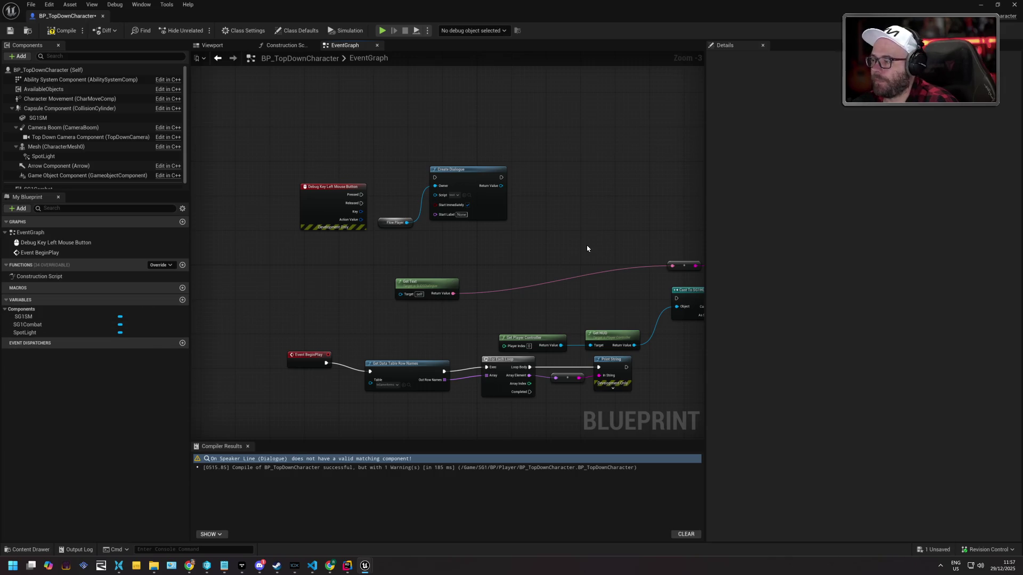
drag(587, 248, 537, 239)
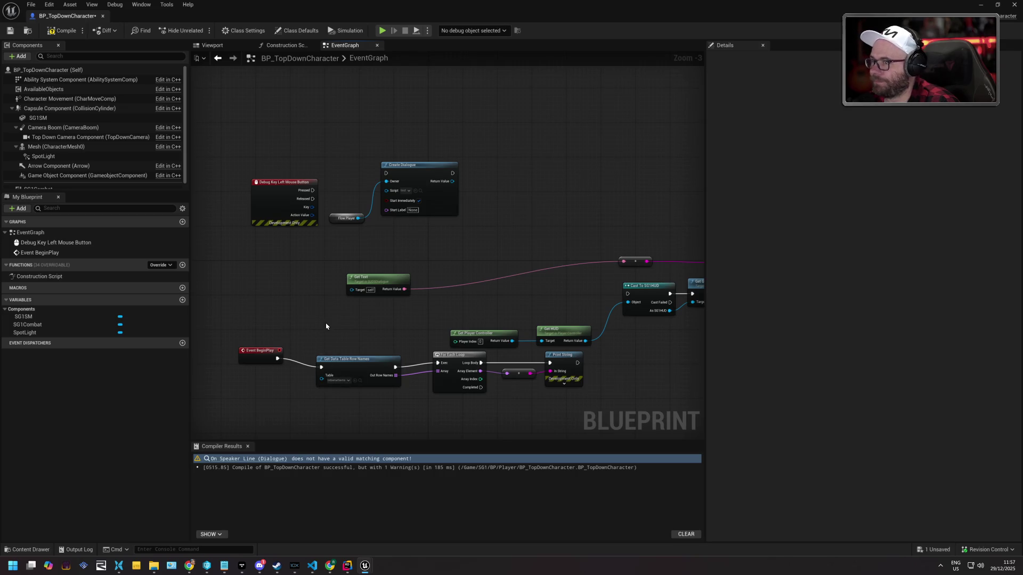
right_click(284, 266)
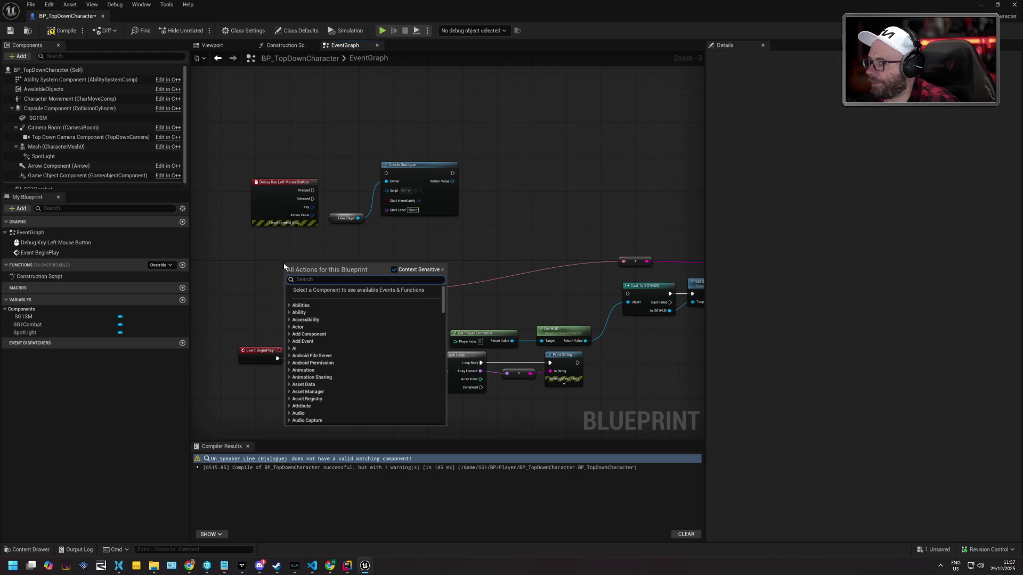
click(273, 265)
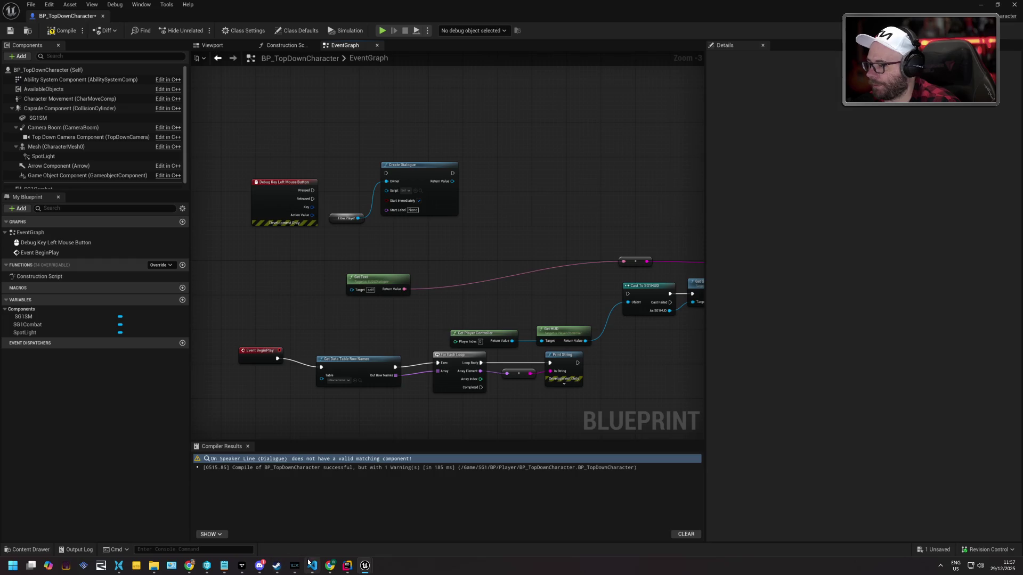
click(348, 566)
Find OnBeginPlay in WorldPartition.h and preview its definition inline via Quick Definition
key(ctrl+shift+f)
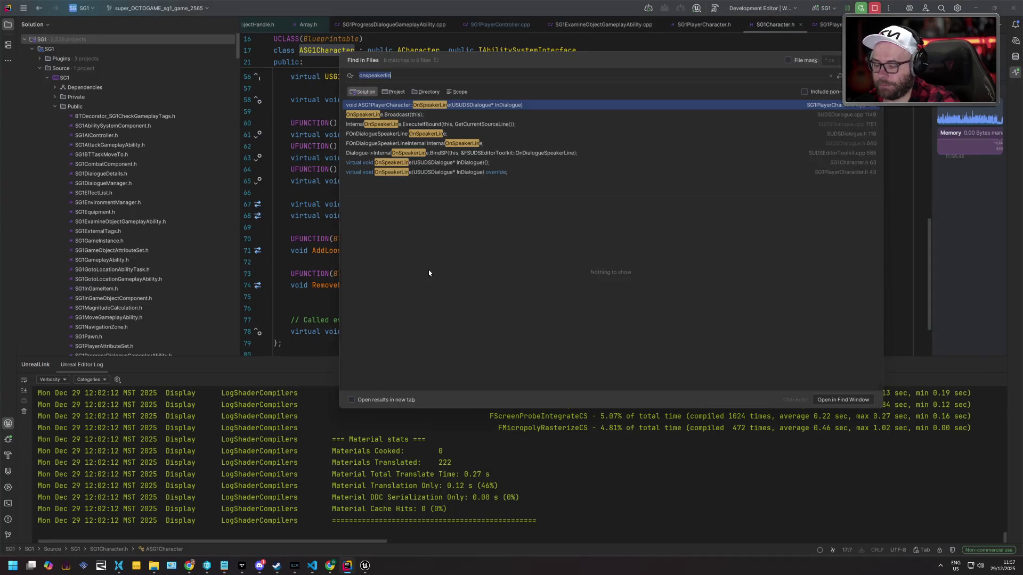
text(BeginP)
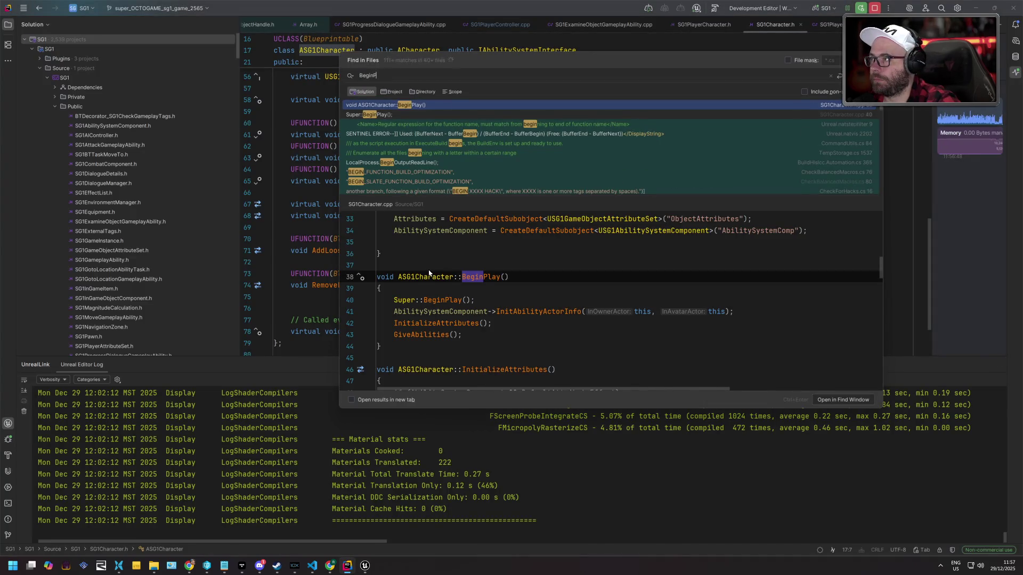
text(lay)
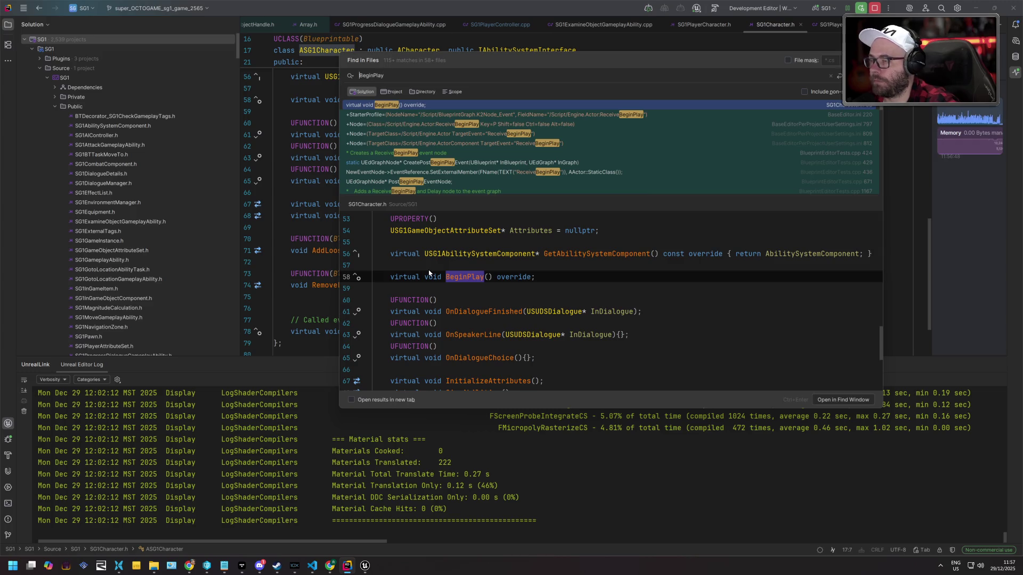
text(On)
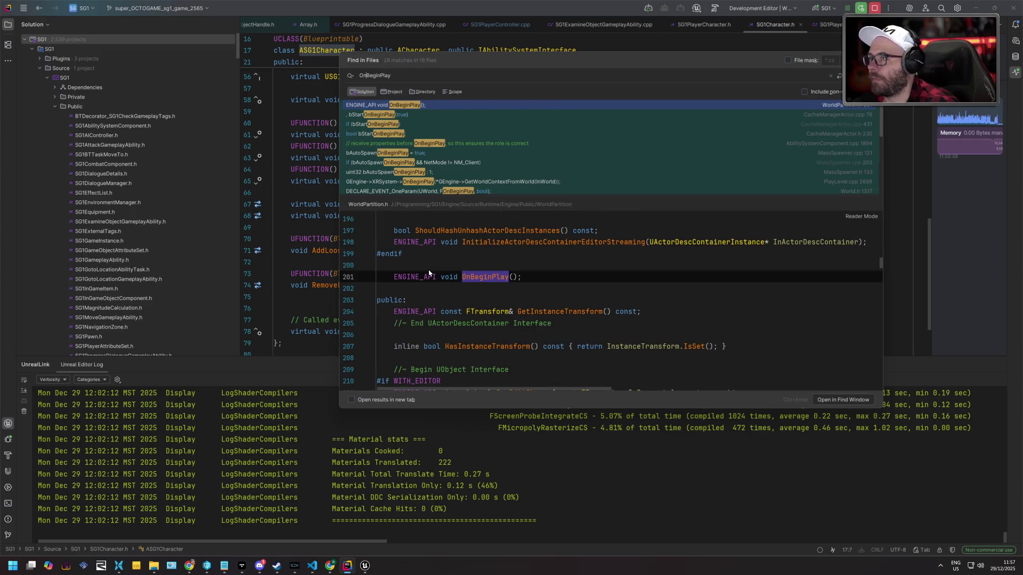
key(Return)
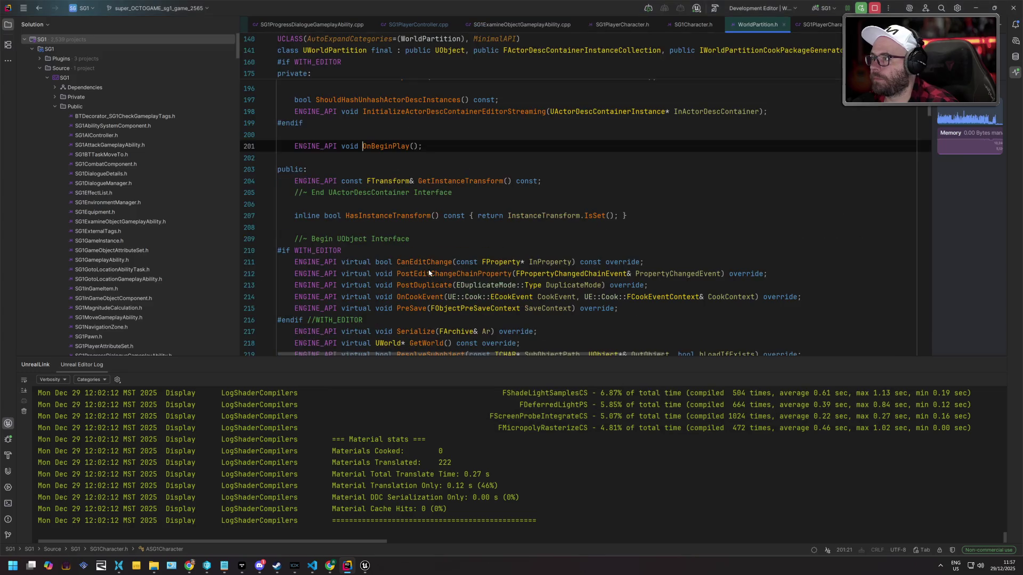
ctrl+click(377, 147)
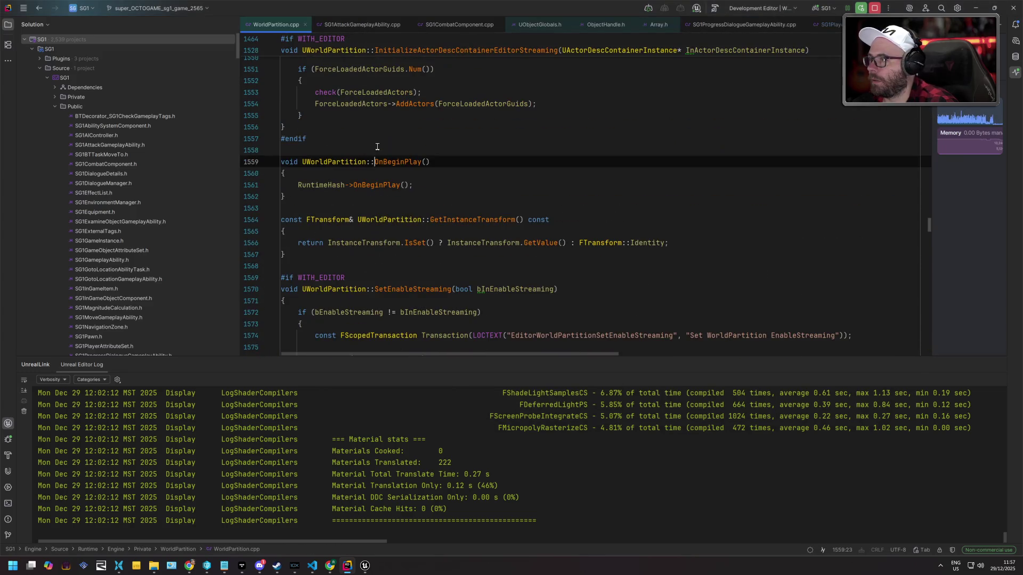
right_click(400, 161)
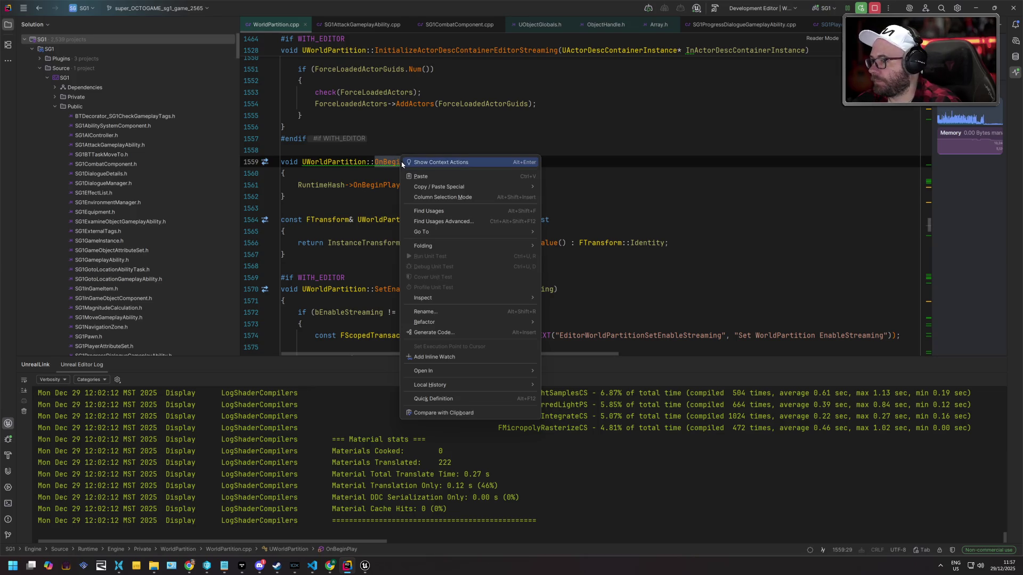
mouse_move(475, 369)
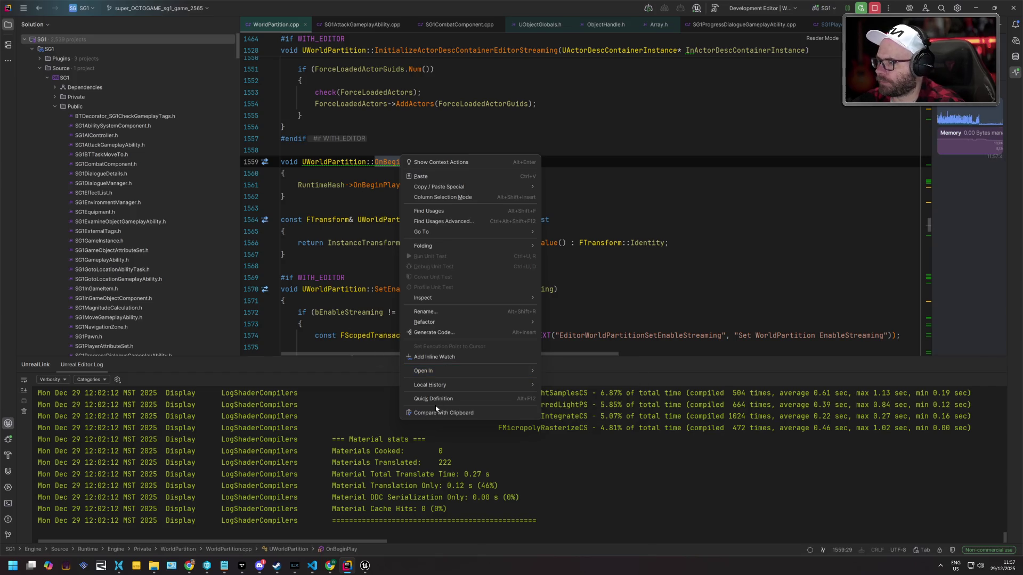
click(469, 399)
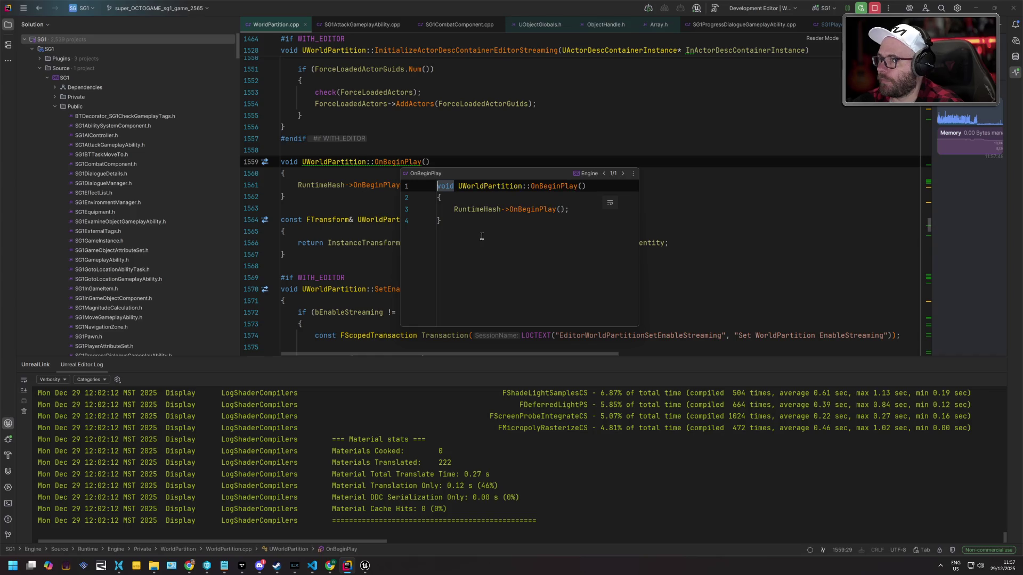
key(Escape)
key(F12)
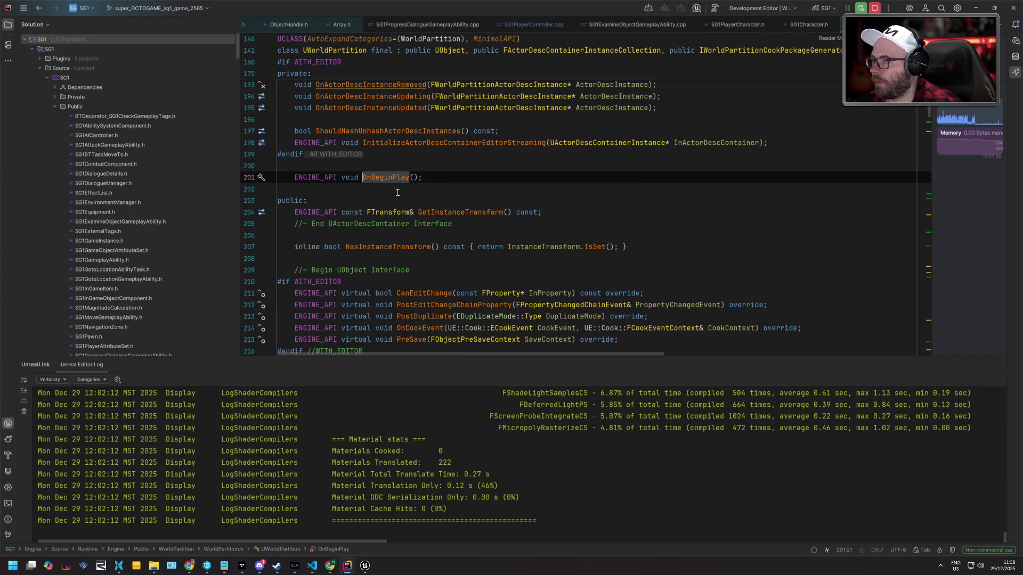
Navigate to OnBeginPlay in WorldPartitionRuntimeHash.h and search UObject's Object.h for 'onbegin'
key(ctrl+minus)
key(ctrl+minus)
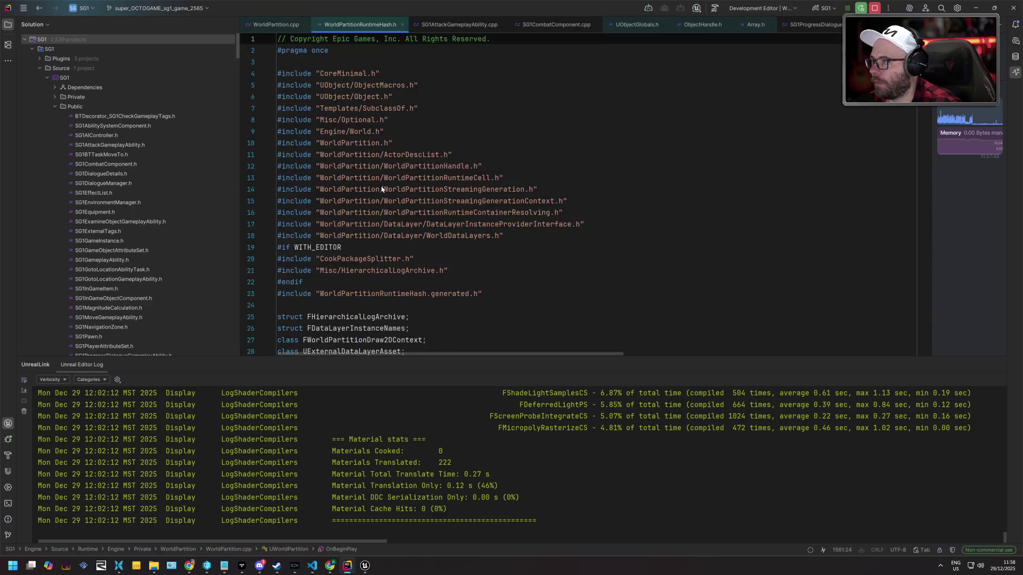
scroll(426, 191, up, 5)
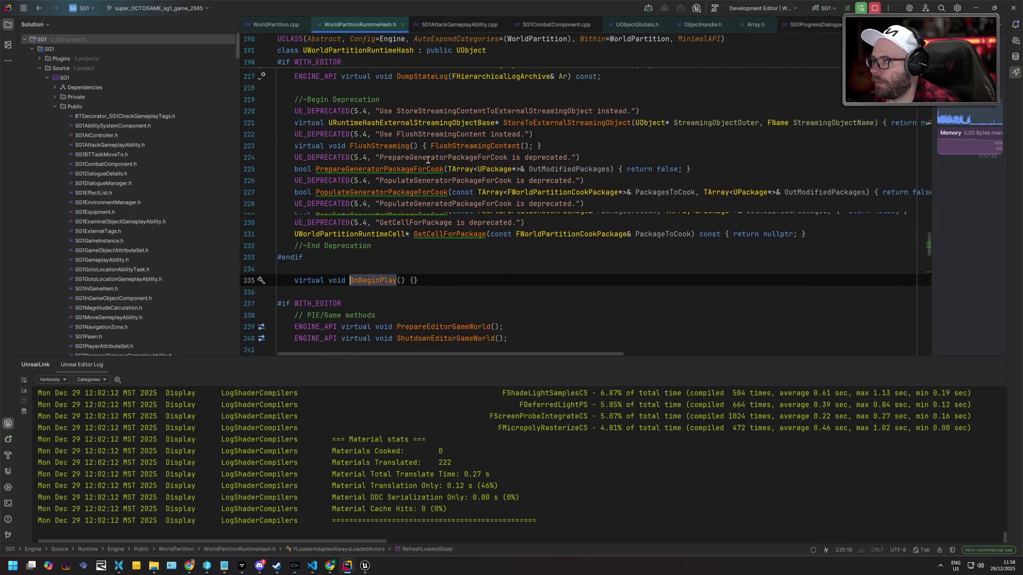
scroll(426, 190, up, 8)
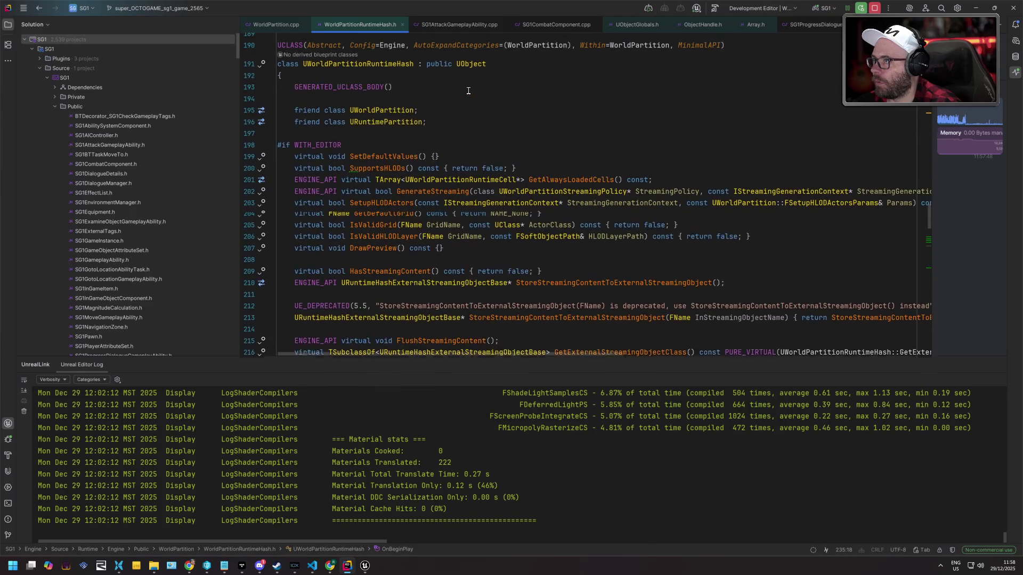
ctrl+click(472, 68)
key(ctrl+f)
text(onbegin)
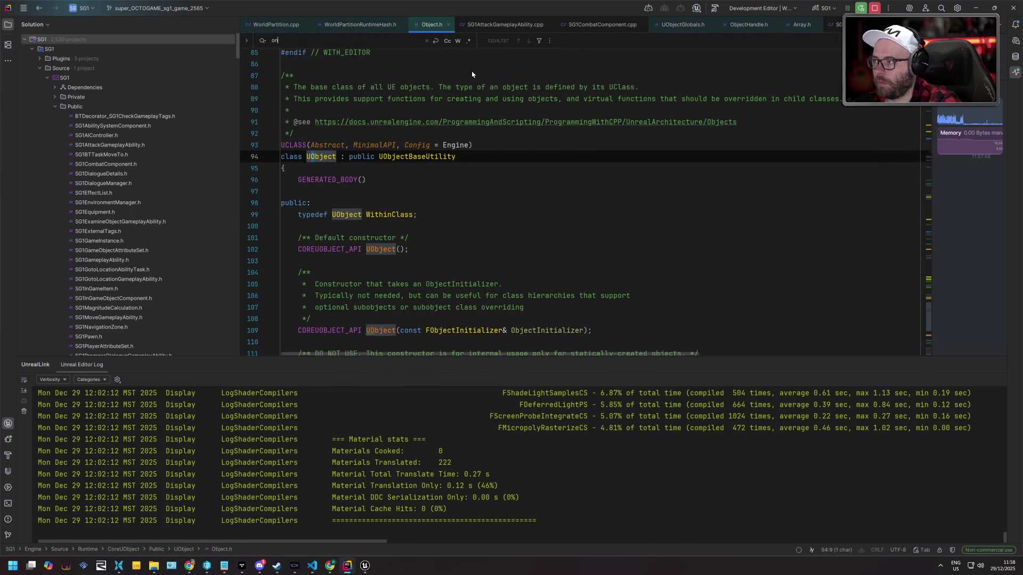
key(BackSpace)
key(BackSpace)
key(BackSpace)
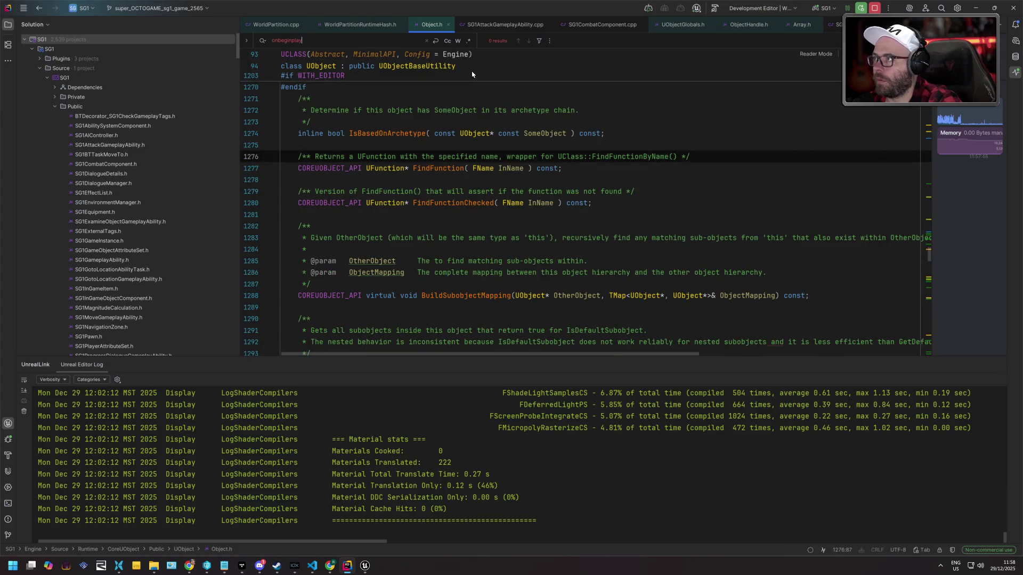
text(b)
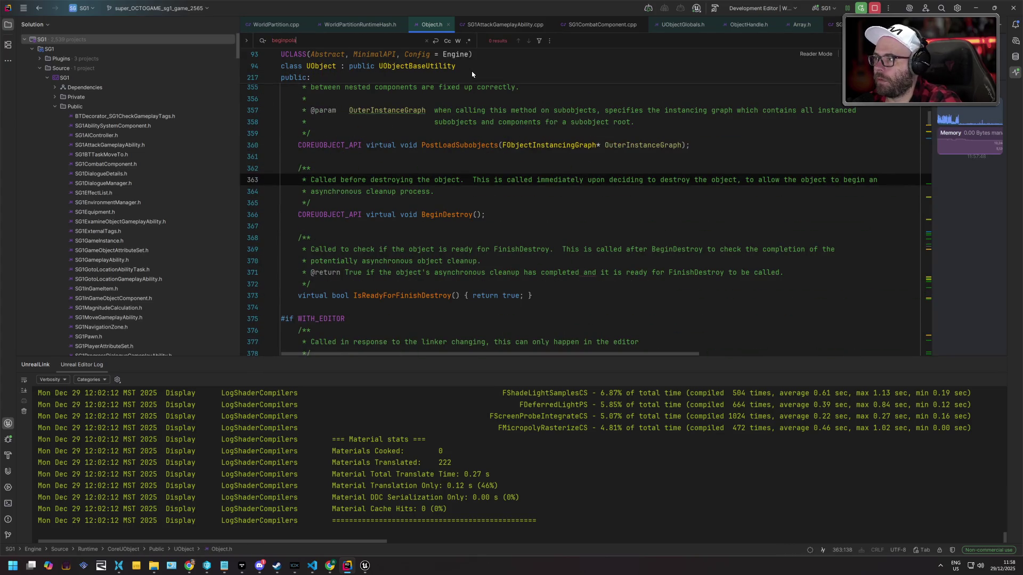
key(ctrl+minus)
click(472, 70)
scroll(502, 172, down, 9)
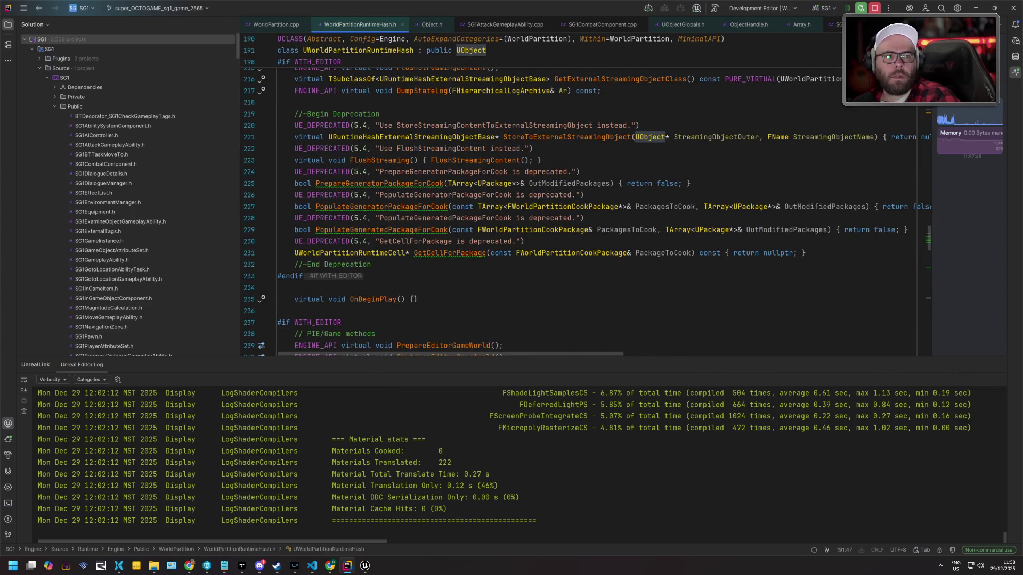
Glance at the web browser, then return to Rider and bring up the recent files switcher
key(alt+Tab)
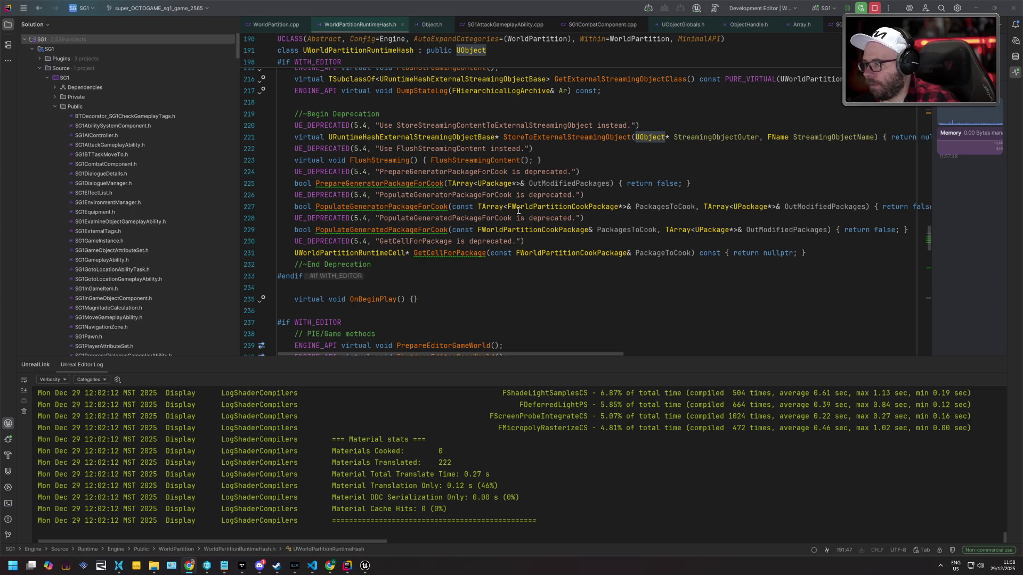
click(474, 226)
key(ctrl+Tab)
key(ctrl+Tab)
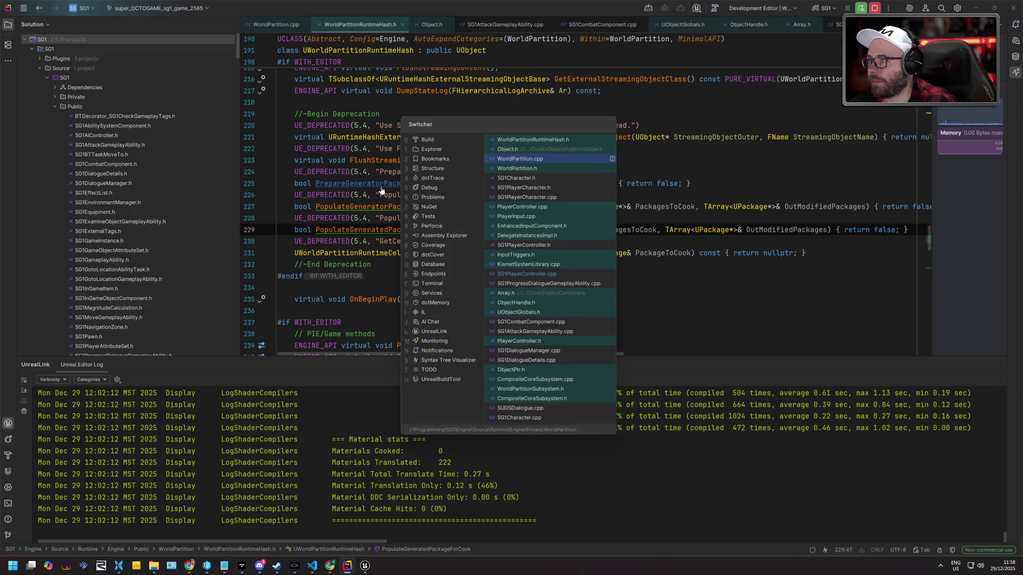
Open SG1PlayerCharacter.cpp, select the OnSpeakerLine identifier, and run Find in Files on it
key(ctrl+Tab)
key(ctrl+Tab)
key(ctrl+Tab)
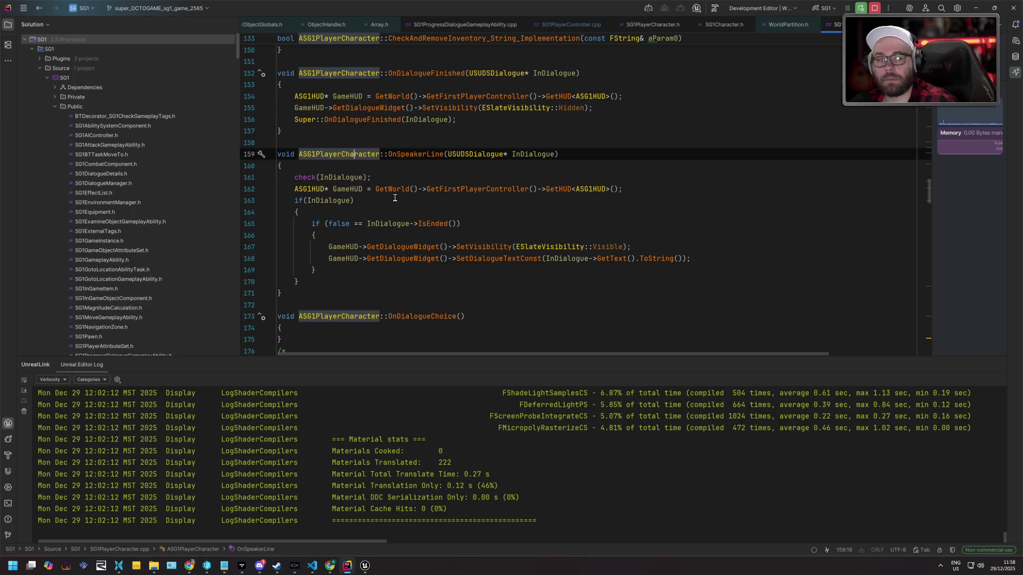
click(395, 198)
click(353, 155)
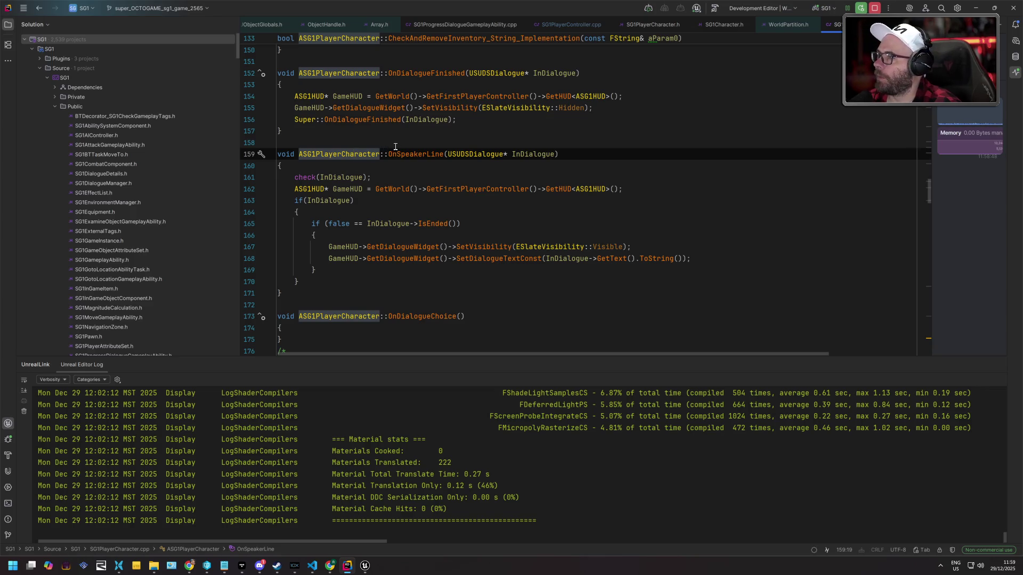
click(412, 154)
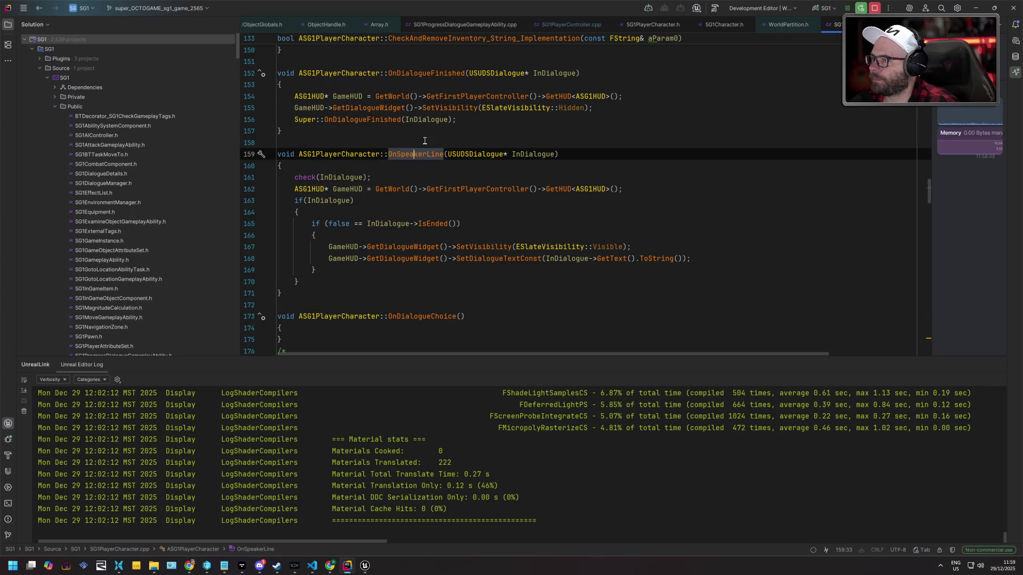
double_click(417, 154)
key(ctrl+shift+f)
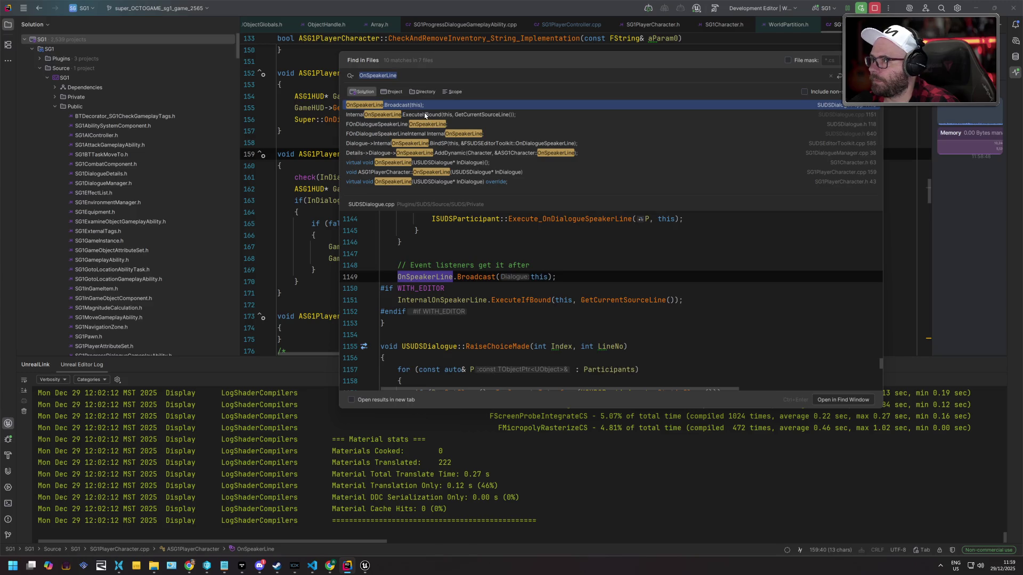
Open OnSpeakerLine's declaration in SUDSDialogue.h and inspect its BlueprintAssignable specifier
double_click(426, 124)
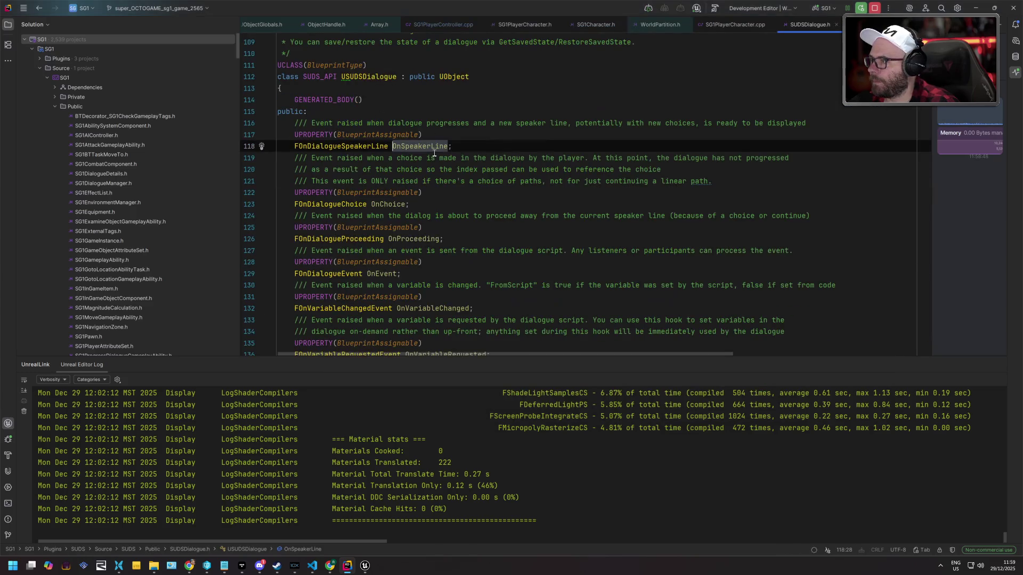
double_click(408, 135)
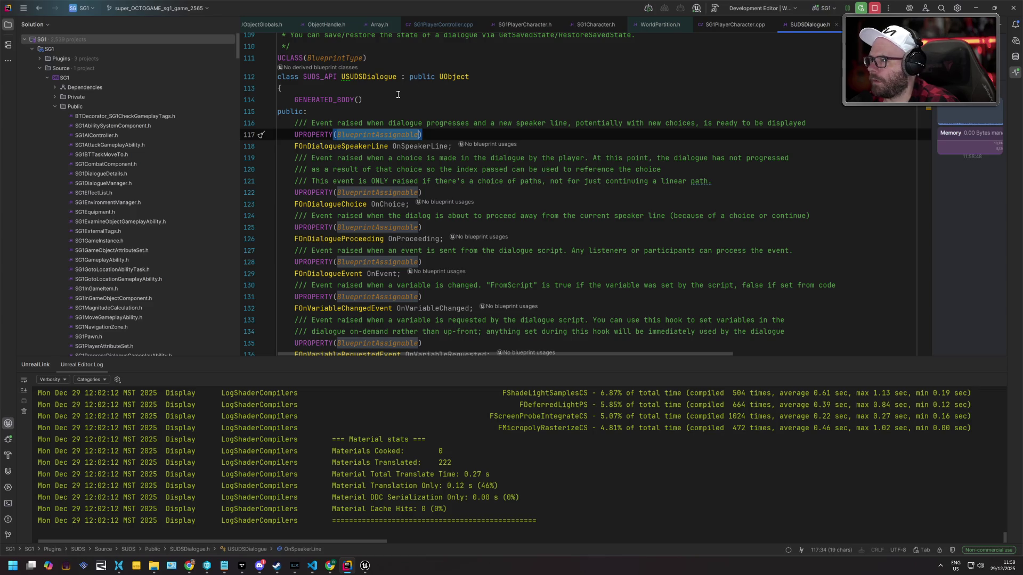
key(F12)
key(Down)
key(F12)
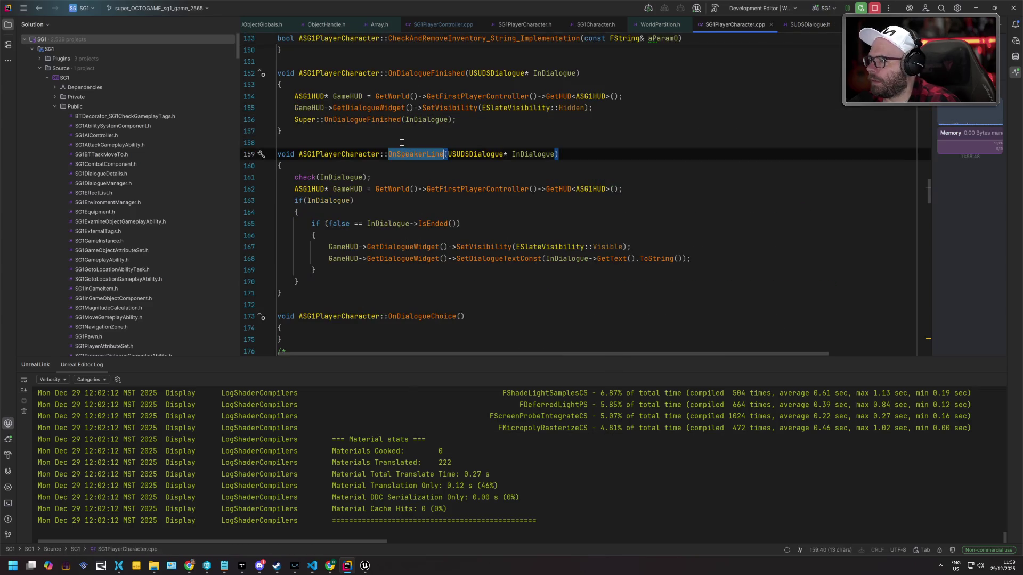
Look over OnSpeakerLine in SG1Character.h, then switch back to the Unreal blueprint editor
key(ctrl+Tab)
key(ctrl+Tab)
key(ctrl+Tab)
key(ctrl+Tab)
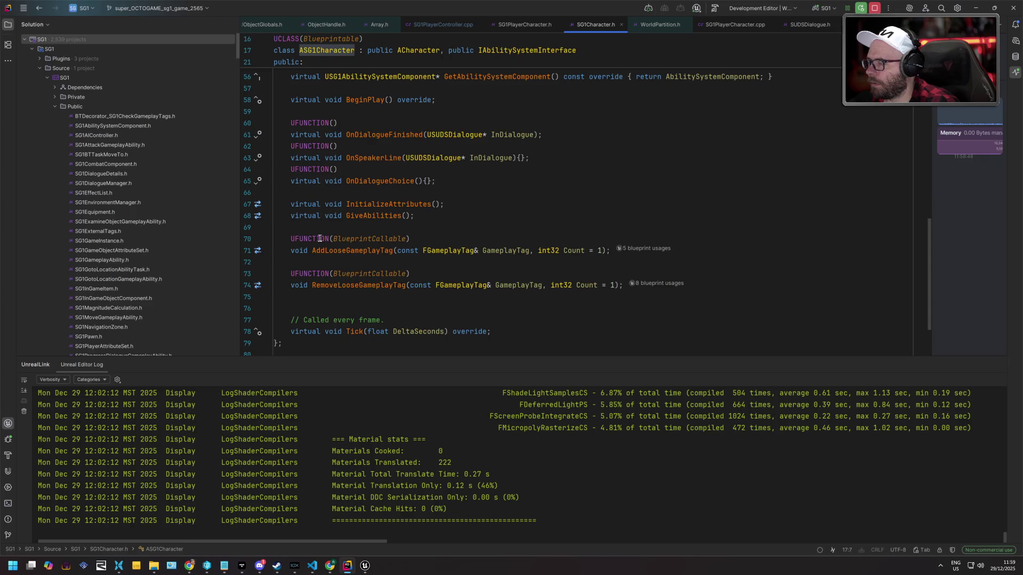
mouse_move(320, 239)
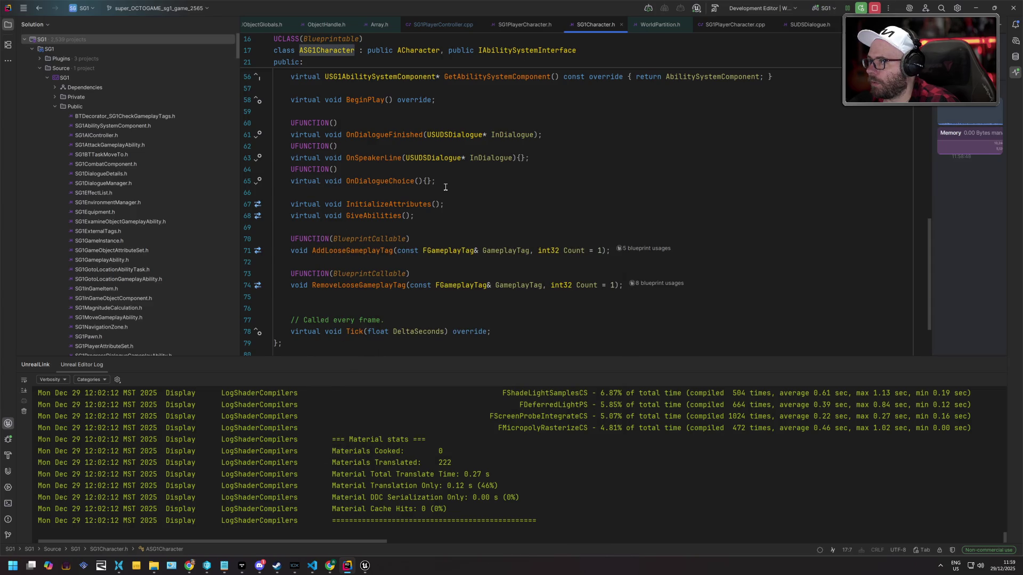
scroll(445, 187, up, 1)
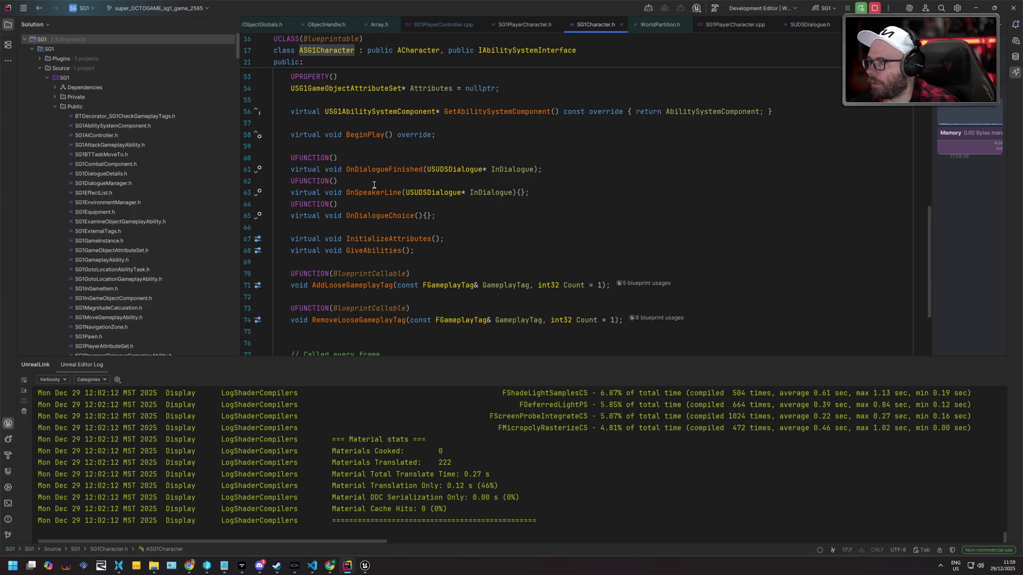
scroll(374, 185, up, 1)
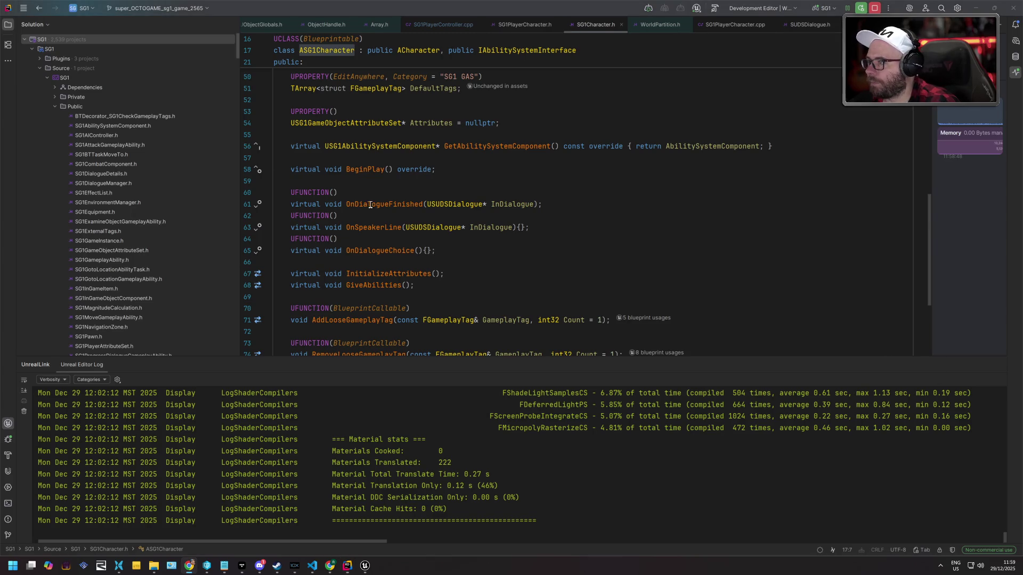
key(alt+Tab)
key(alt+Tab)
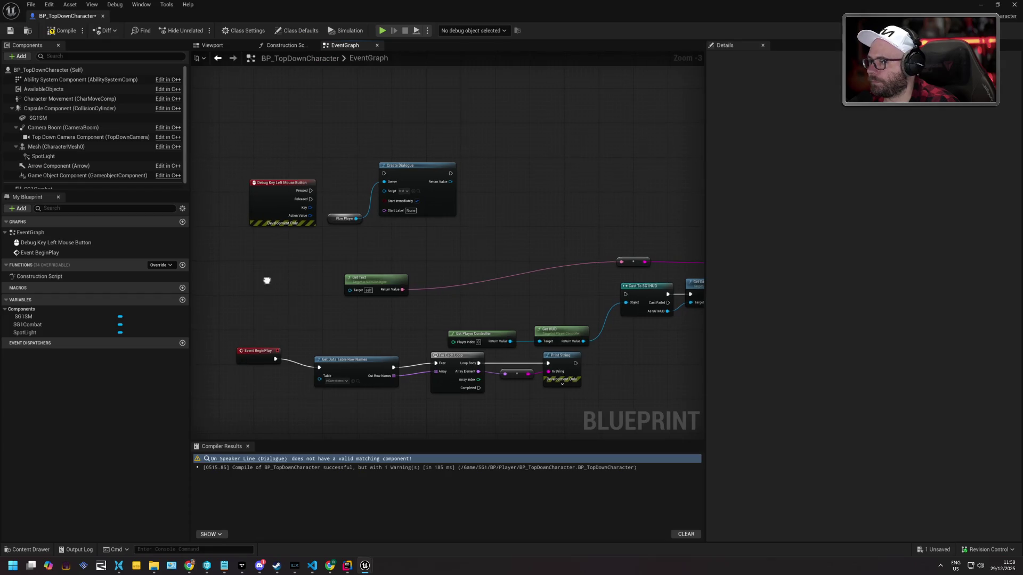
Add an On Dialogue Speaker Line event, delete it, and undo to restore the original node and wires
right_click(267, 284)
text(on)
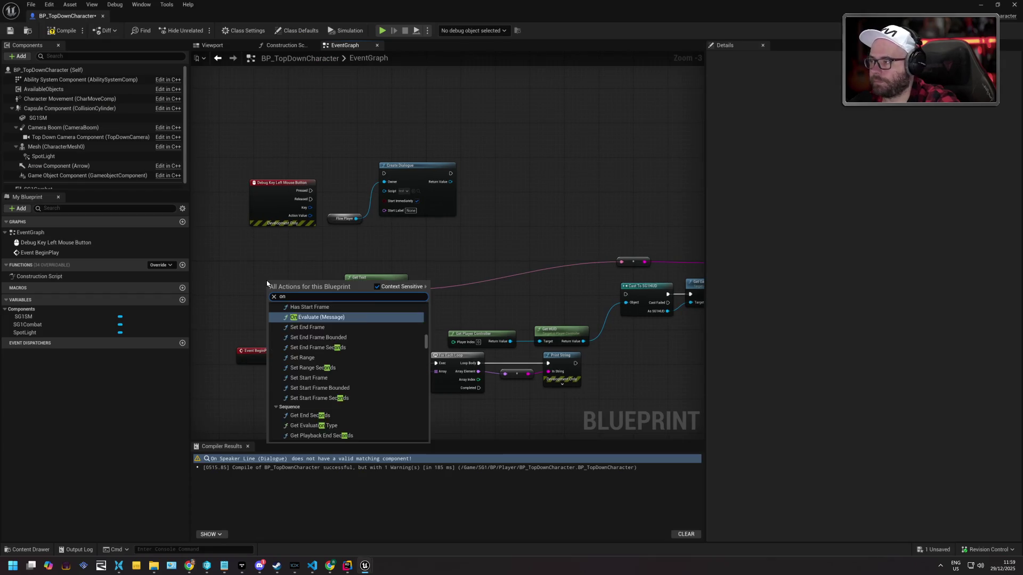
text(dialogue)
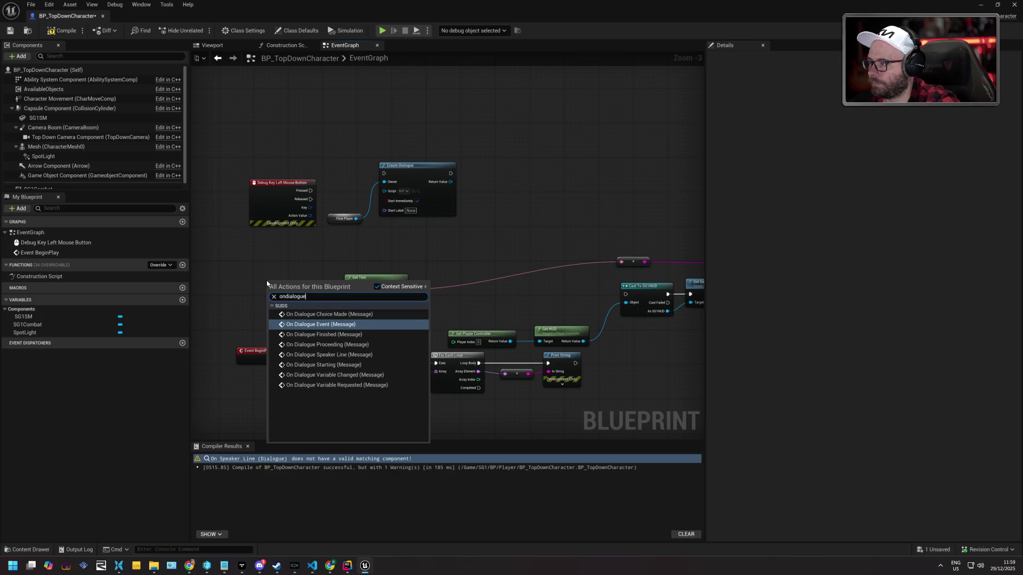
text(sp)
key(Return)
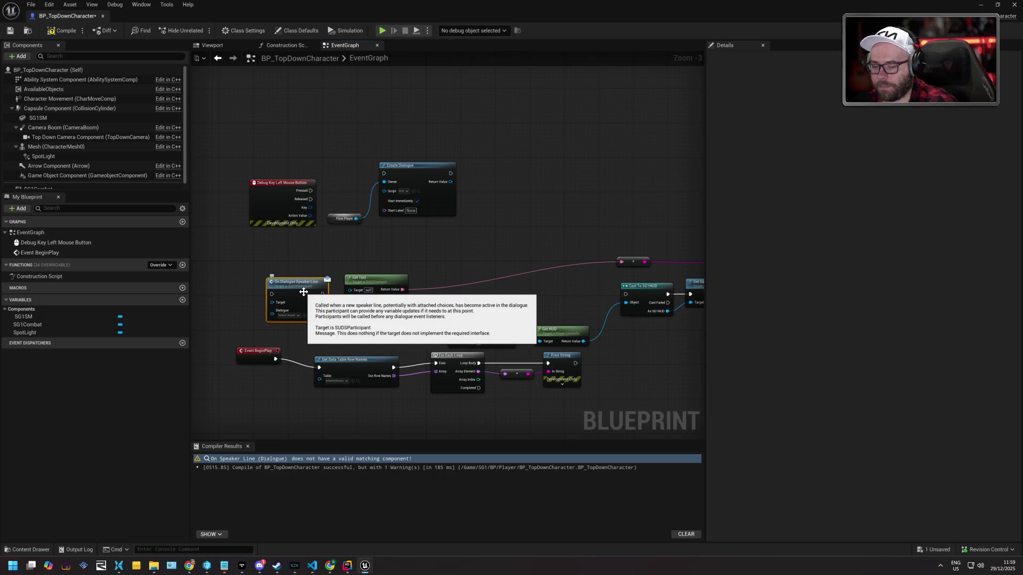
key(Delete)
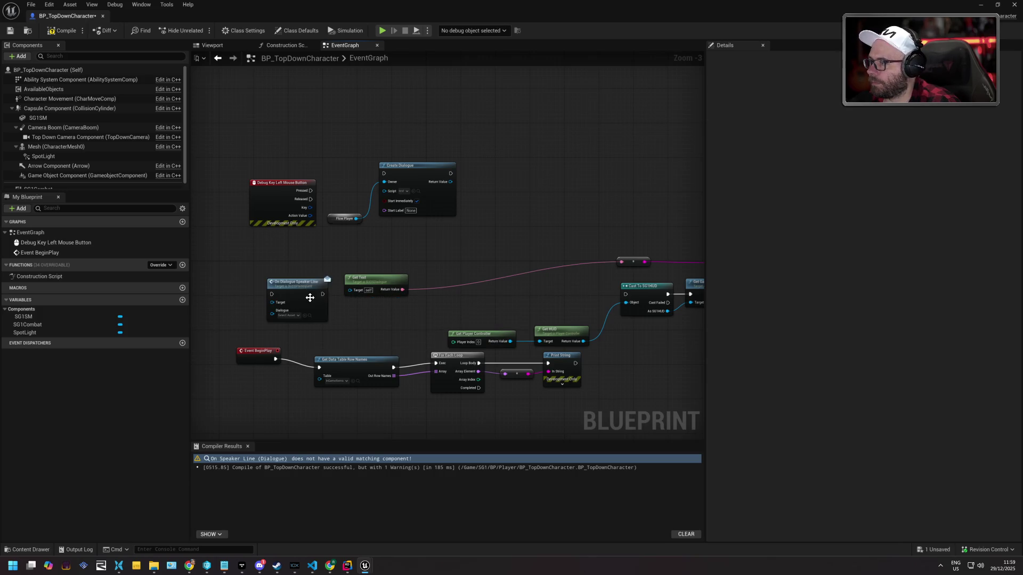
key(ctrl+z)
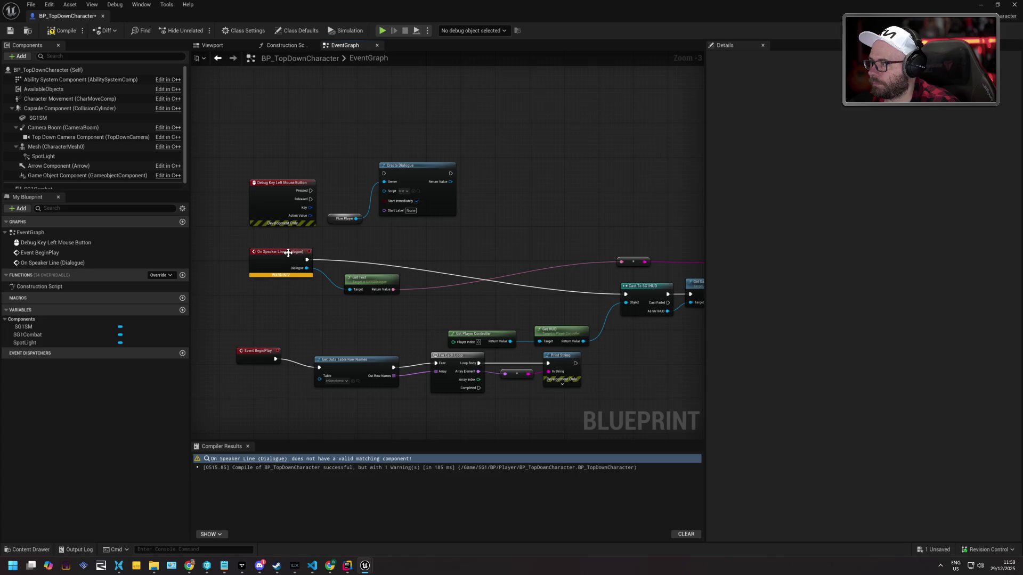
Place the On Speaker Line node beside Get Text, review the HUD dialogue chain, then compile and save
drag(288, 253, 278, 305)
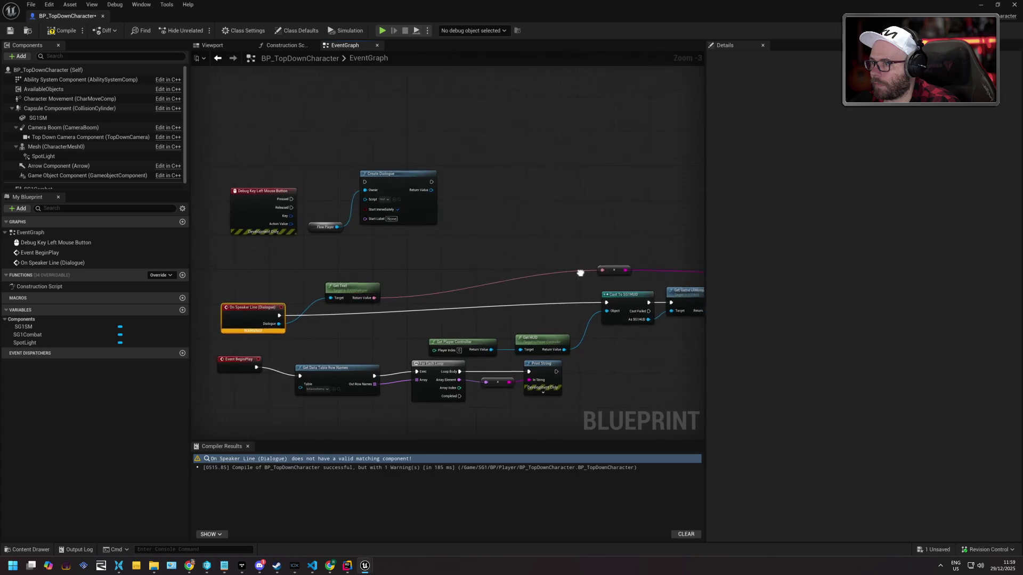
mouse_move(580, 272)
mouse_down()
mouse_move(361, 260)
mouse_move(591, 256)
mouse_up()
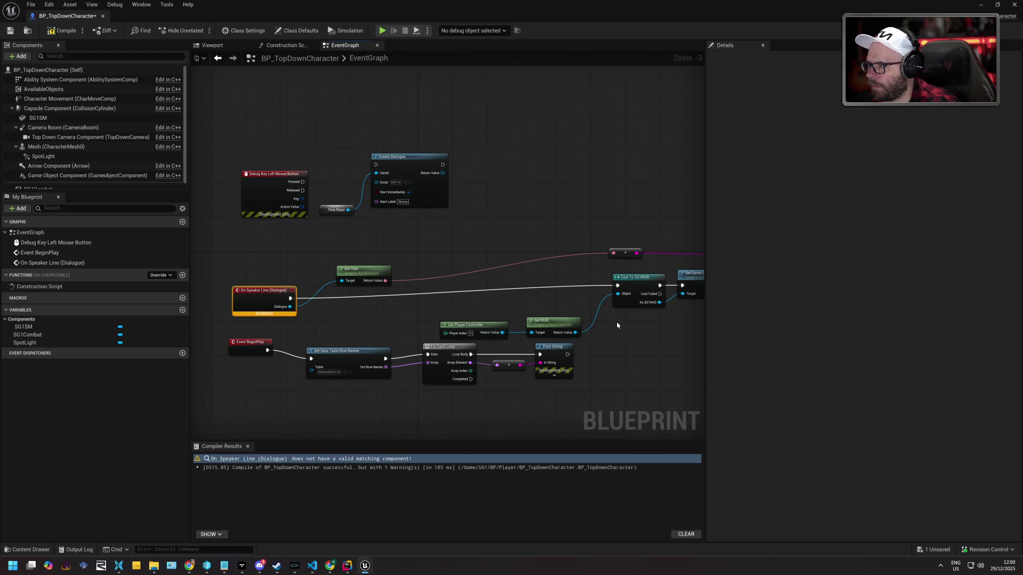
drag(597, 321, 525, 322)
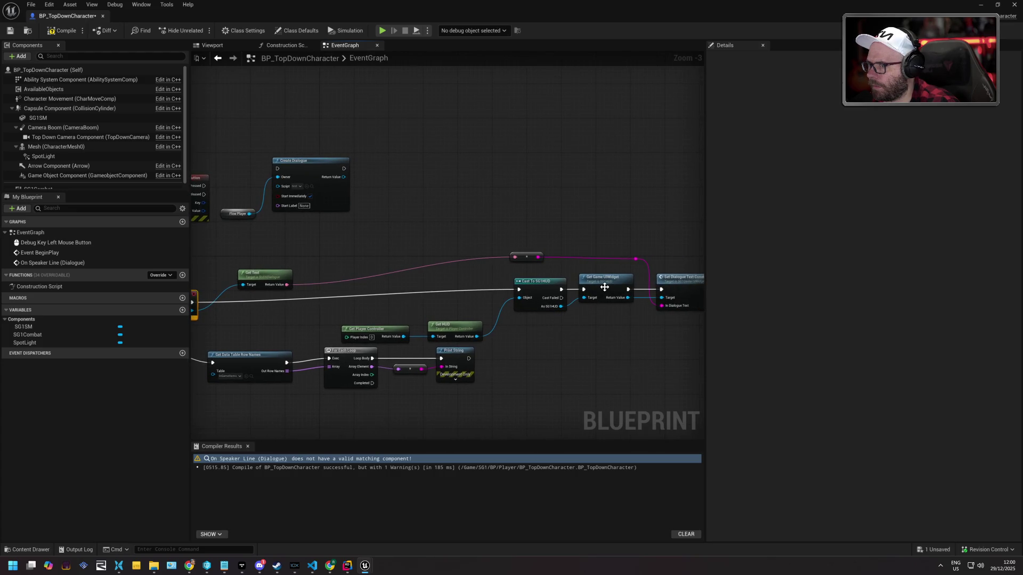
drag(655, 317, 595, 327)
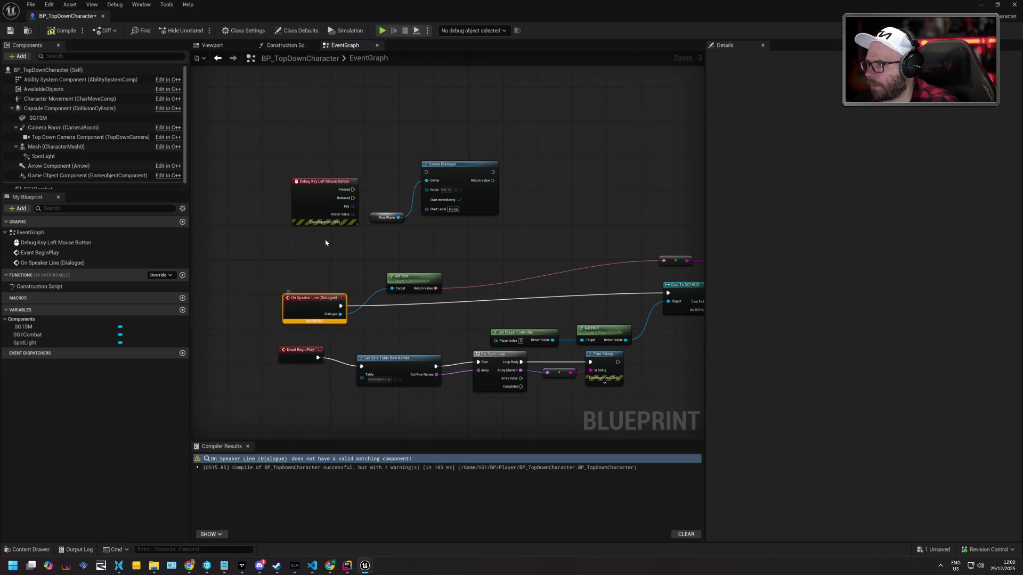
click(67, 33)
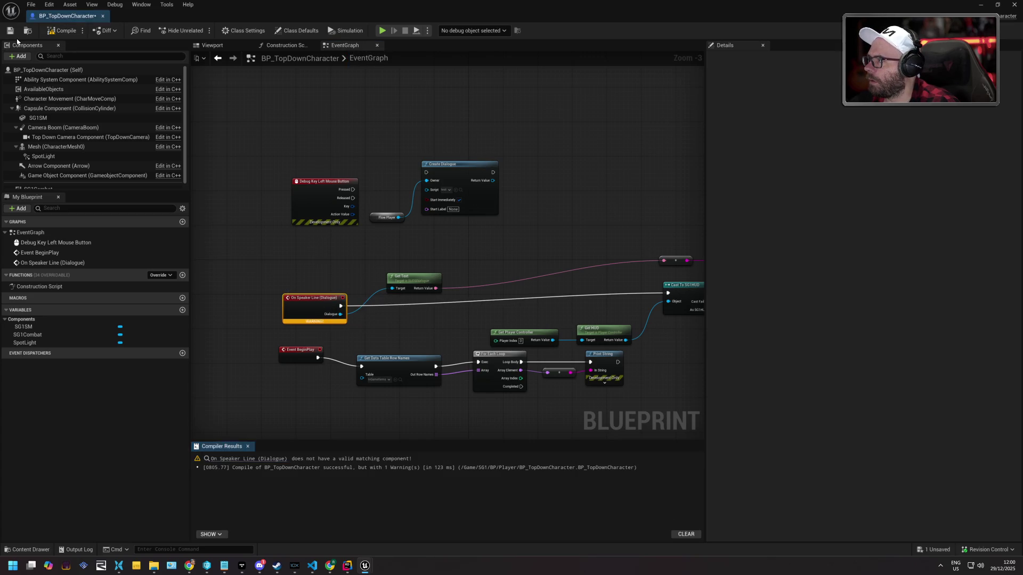
click(10, 31)
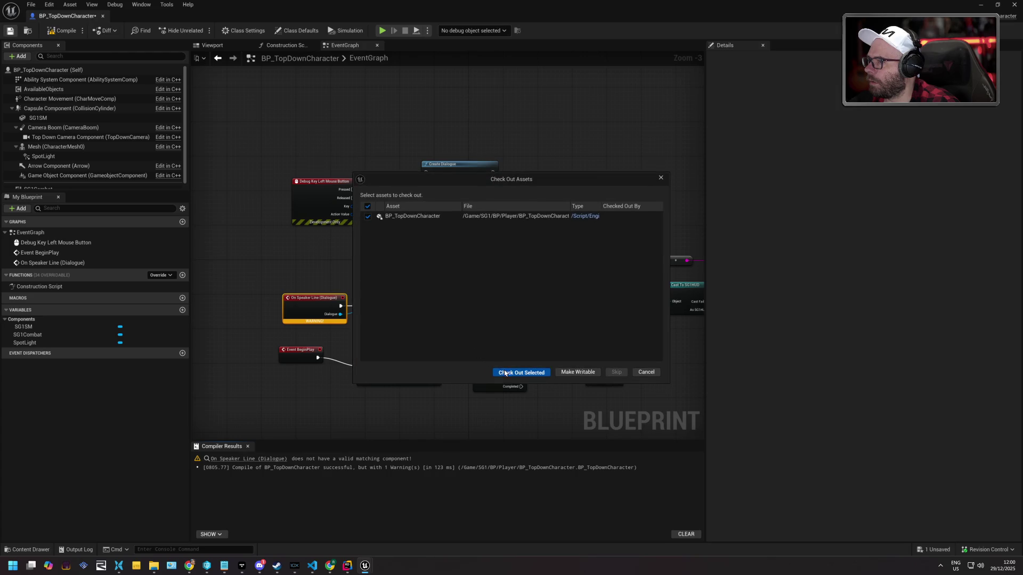
Check out and close BP_TopDownCharacter, then play-test polar_station and stop with Escape
click(504, 373)
click(103, 16)
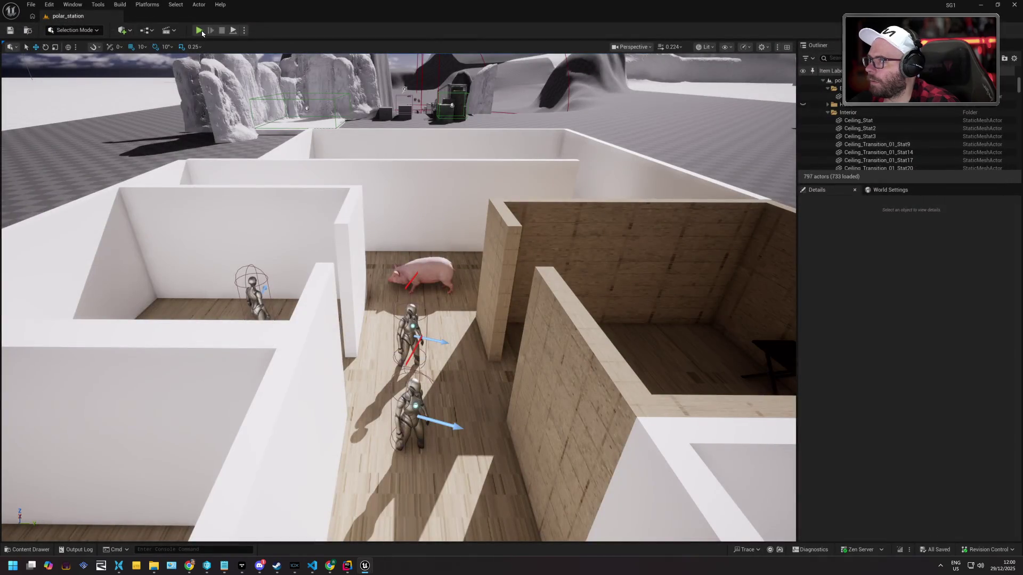
click(198, 30)
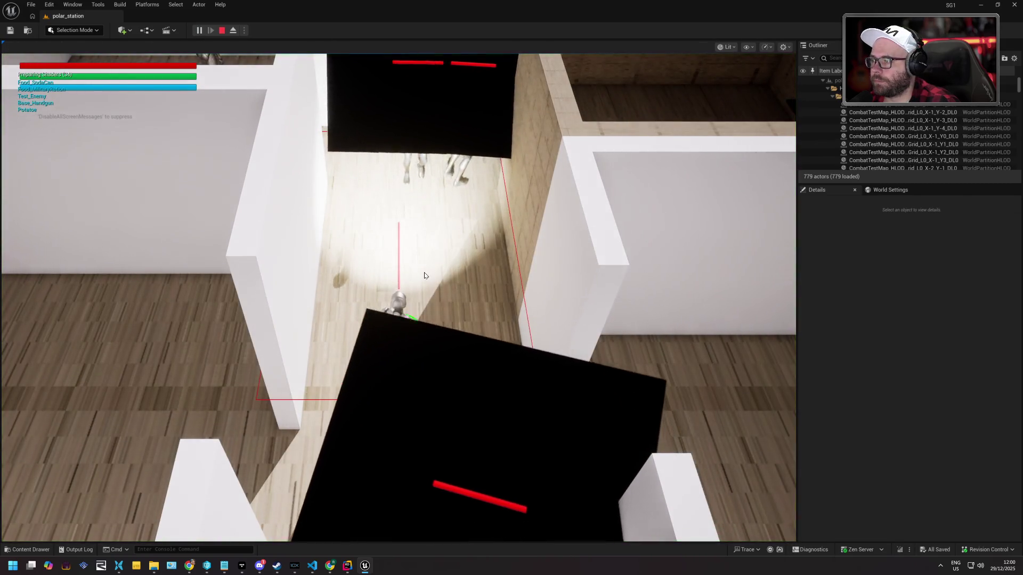
click(424, 273)
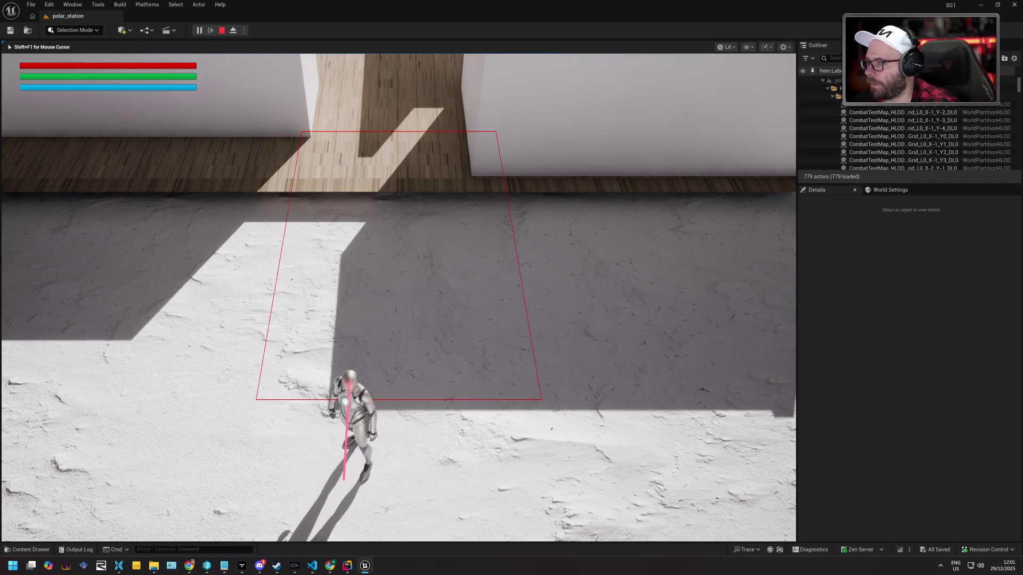
key(Escape)
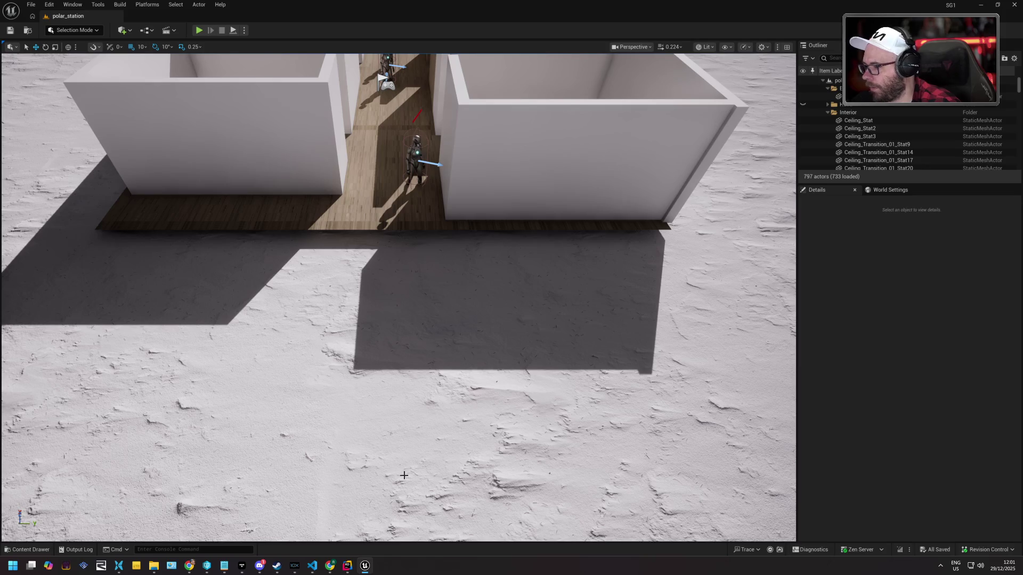
Reopen BP_TopDownCharacter and scroll its class defaults past Camera Options to Component Tick
click(30, 550)
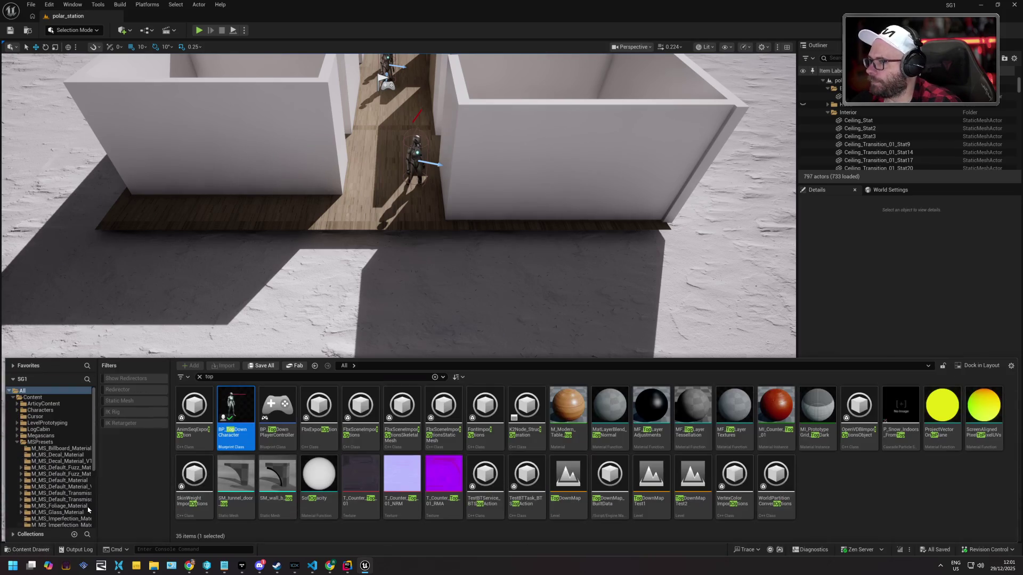
double_click(236, 408)
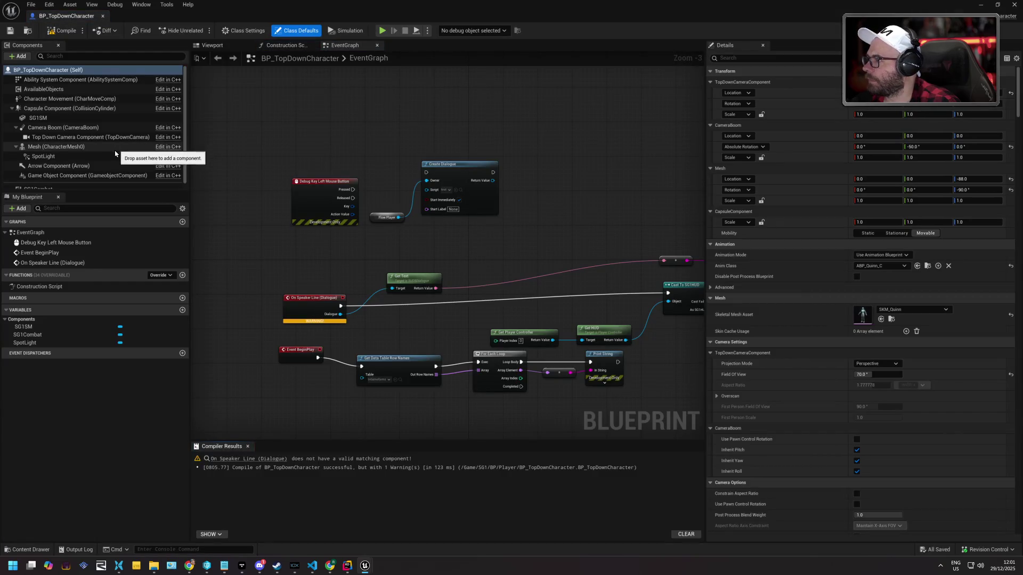
scroll(117, 160, down, 1)
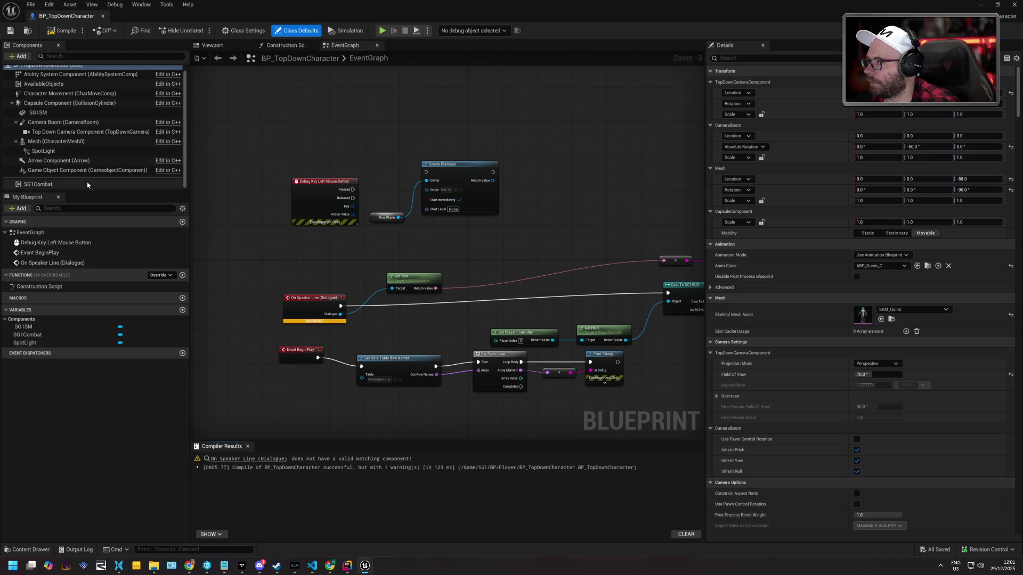
scroll(91, 184, up, 1)
click(79, 74)
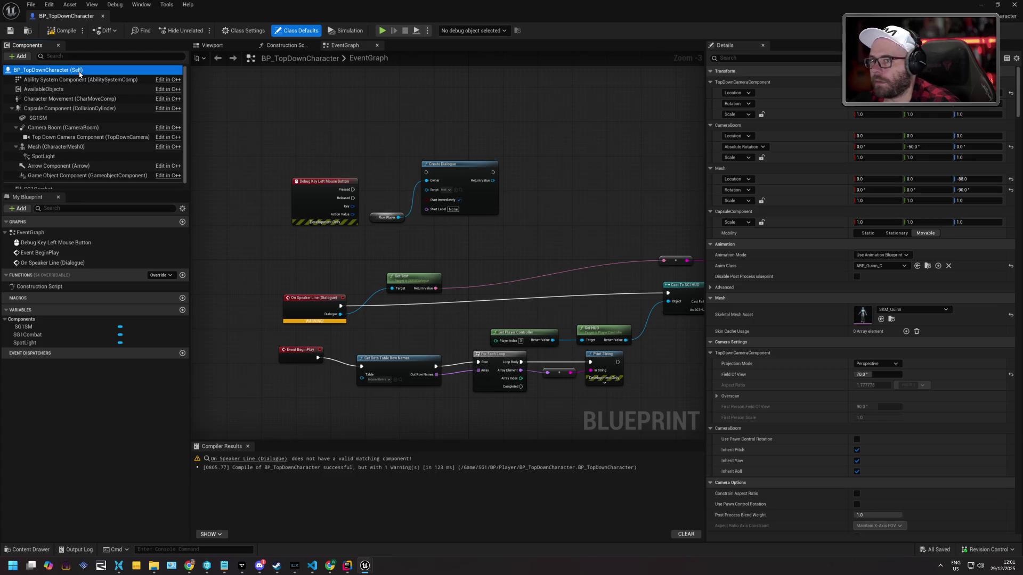
scroll(806, 219, down, 5)
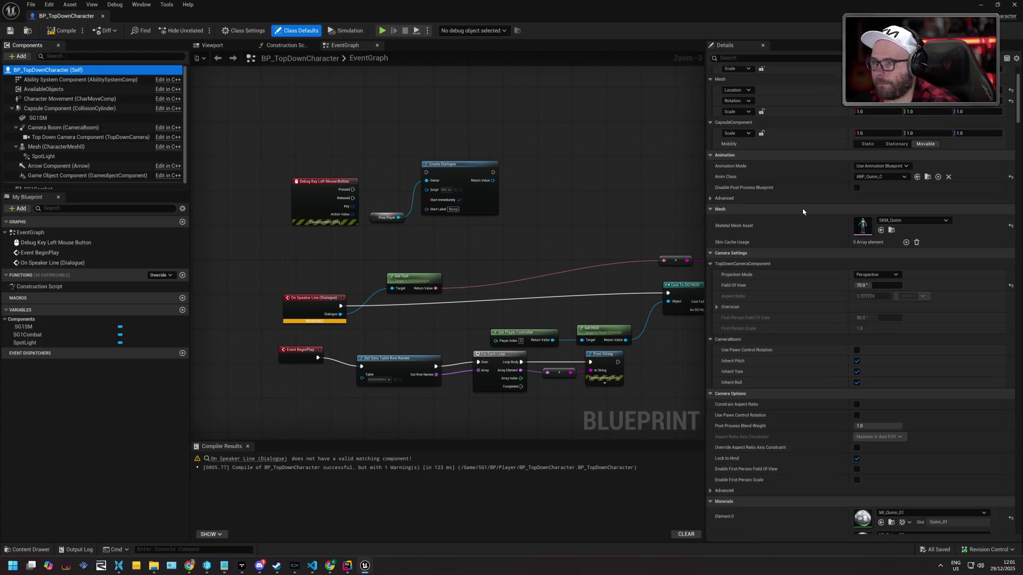
scroll(806, 219, down, 5)
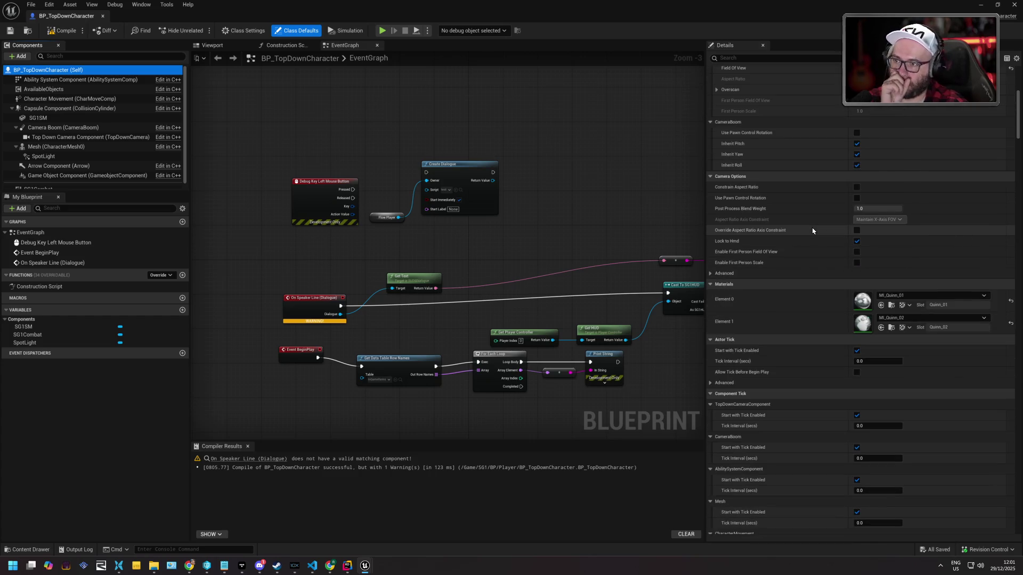
scroll(812, 230, down, 3)
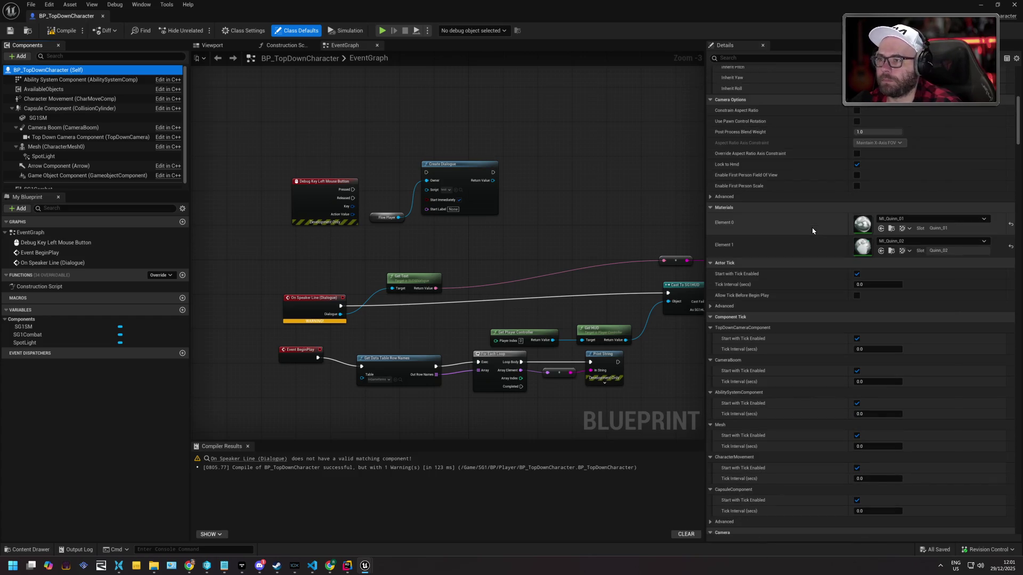
Bring Rider forward and open SG1PlayerCharacter.cpp from the recent files Switcher
click(345, 568)
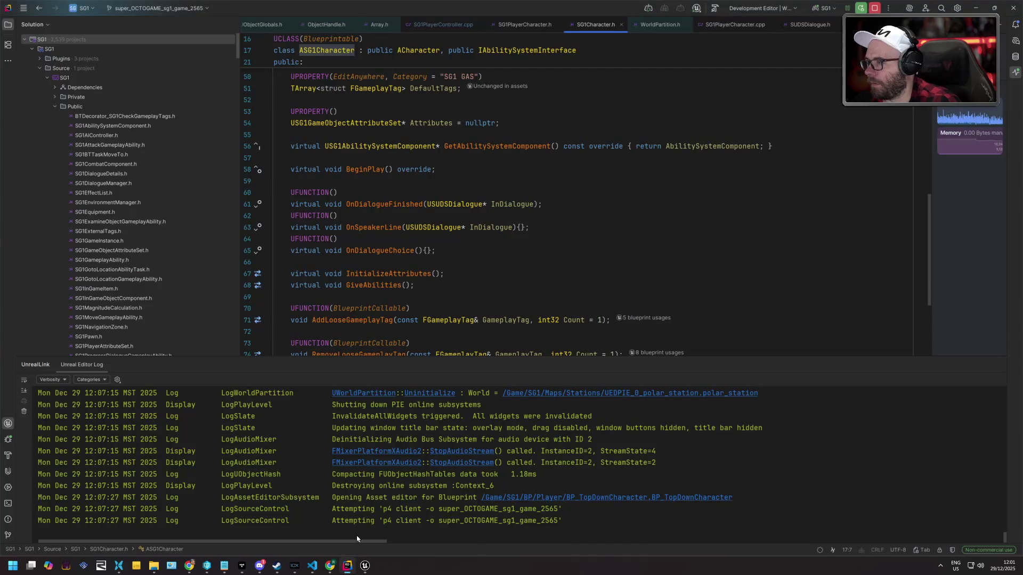
click(476, 214)
key(alt+grave)
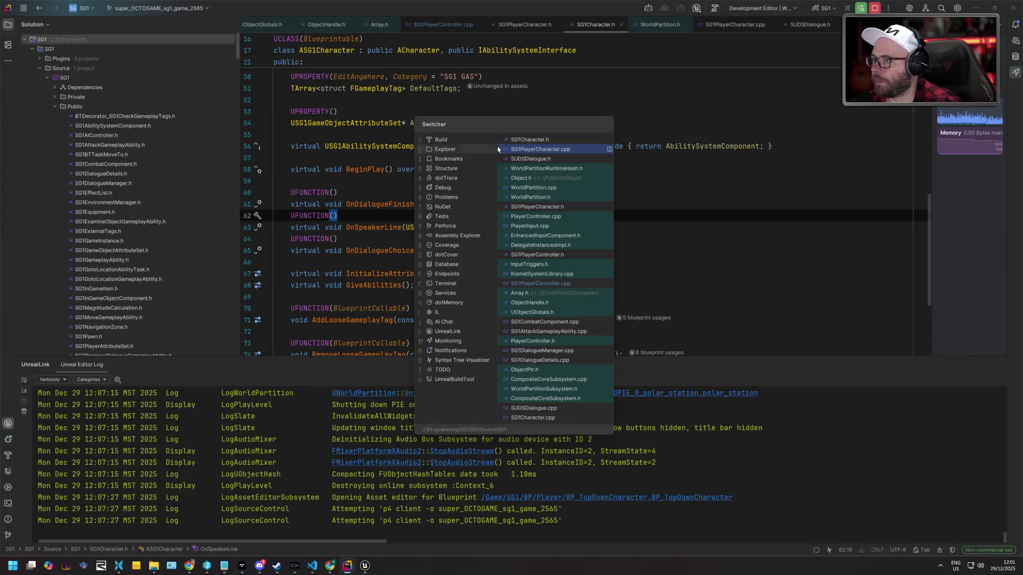
key(Right)
key(Return)
scroll(481, 157, up, 5)
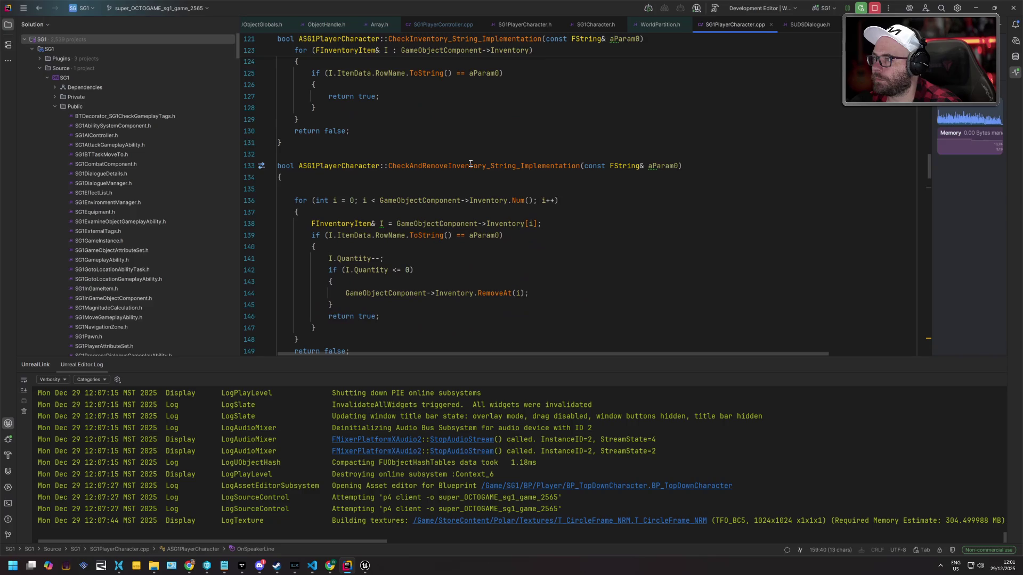
Search the file for 'camera' to reach CameraBoom and TopDownCamera setup, then search files for 'prcontroller'
key(ctrl+f)
text(camera)
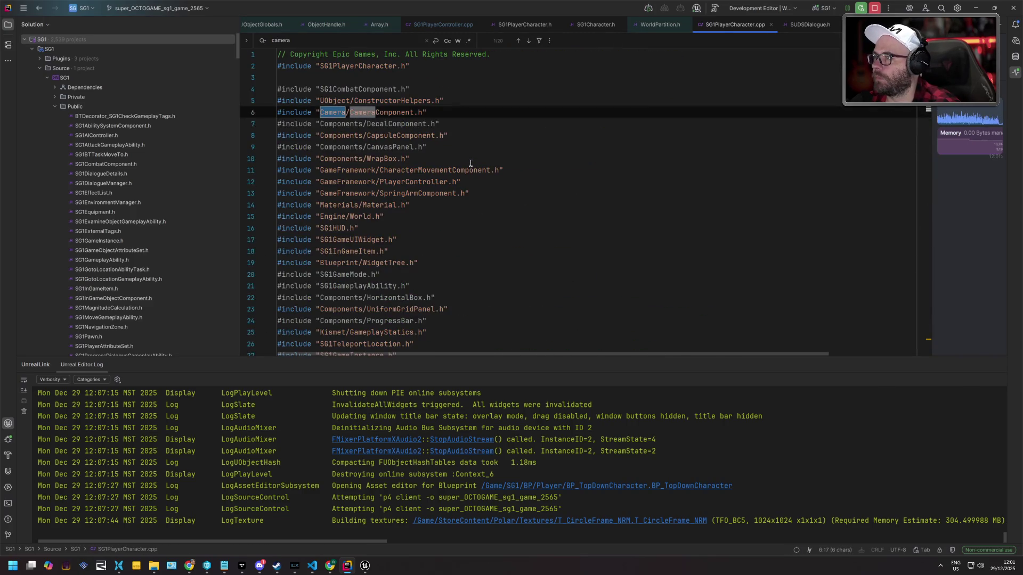
key(Return)
key(Return)
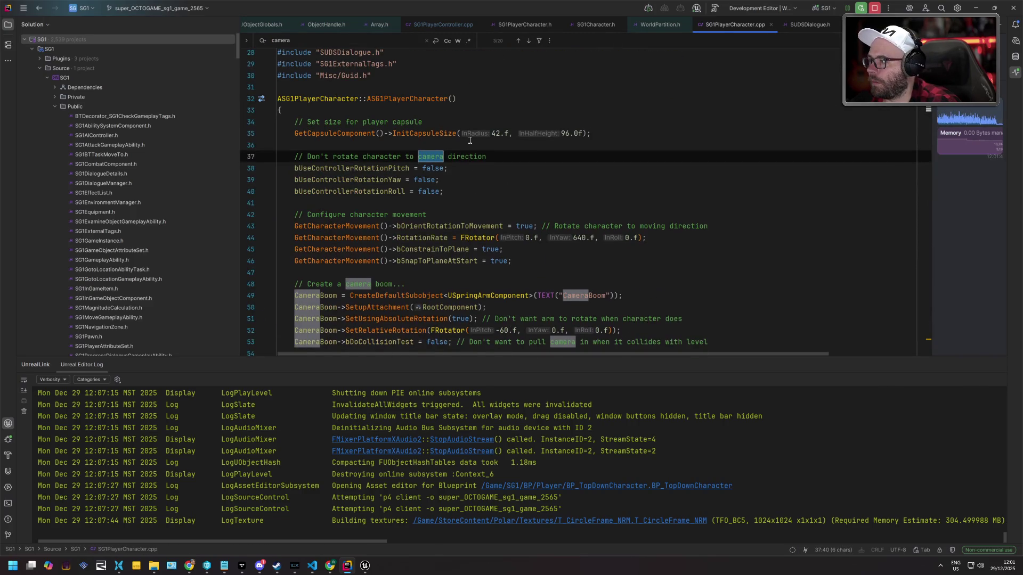
scroll(459, 160, down, 5)
click(426, 203)
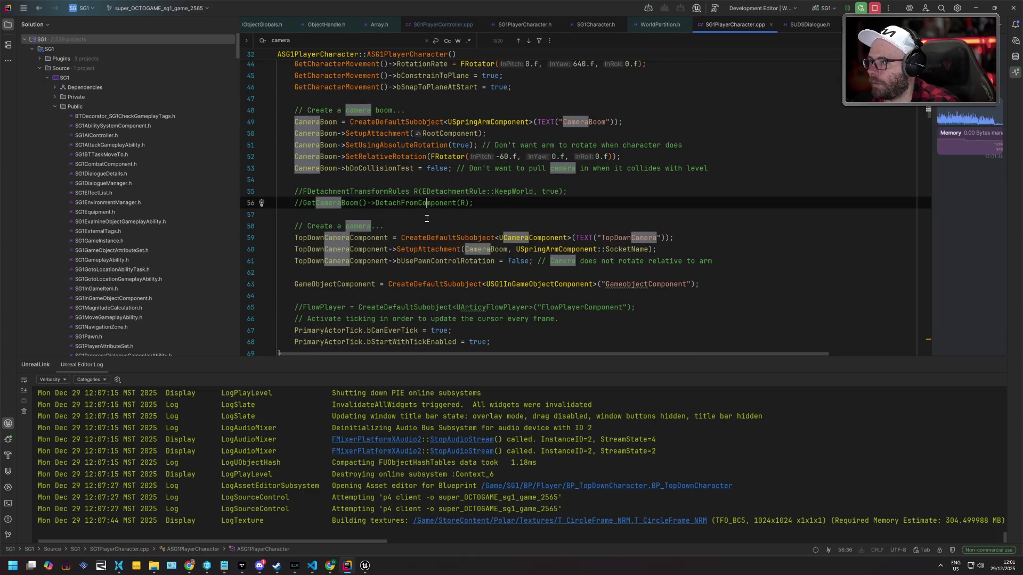
scroll(418, 266, down, 8)
click(413, 175)
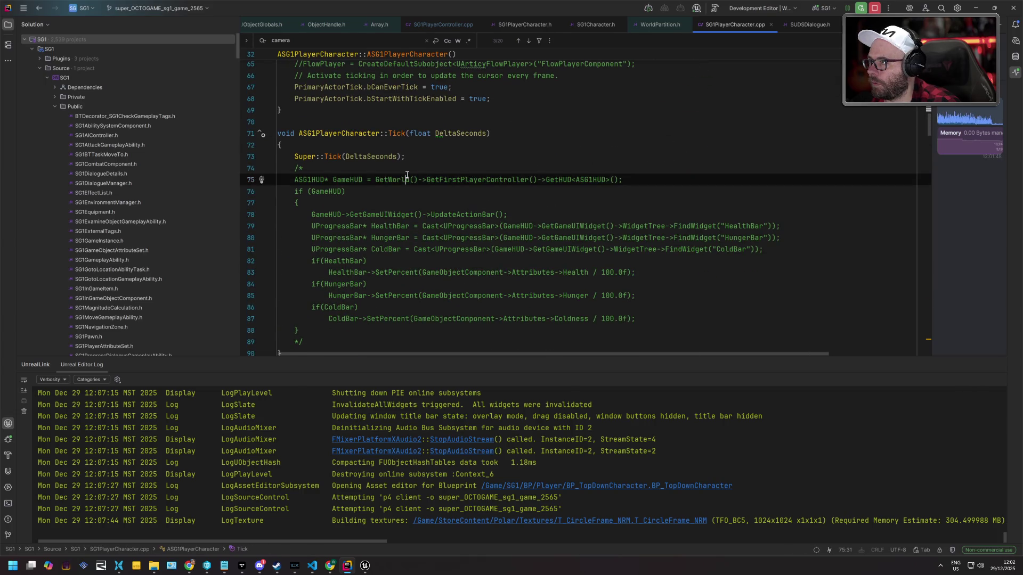
key(F3)
key(F3)
key(F3)
key(F3)
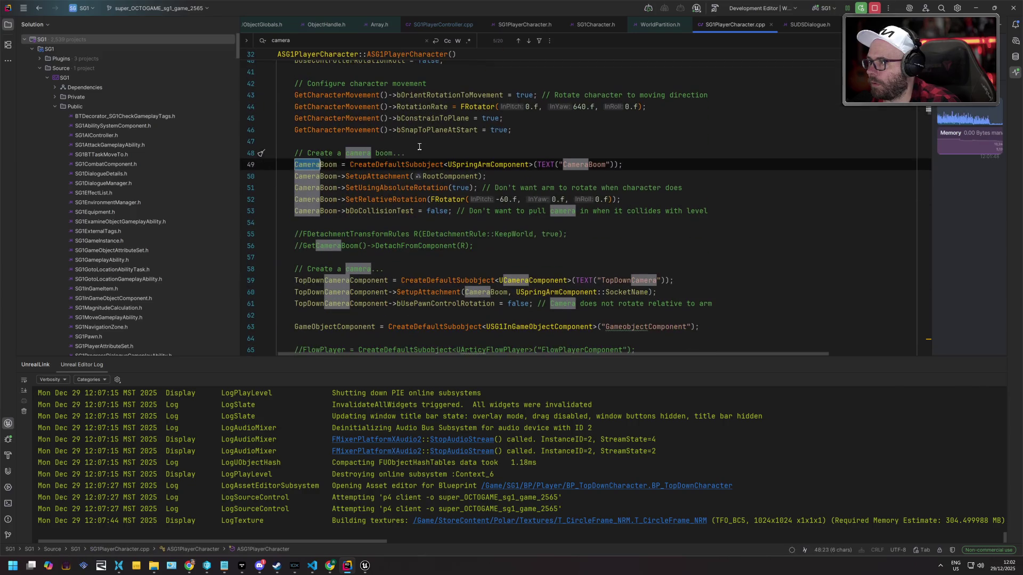
key(F3)
key(F3)
key(F3)
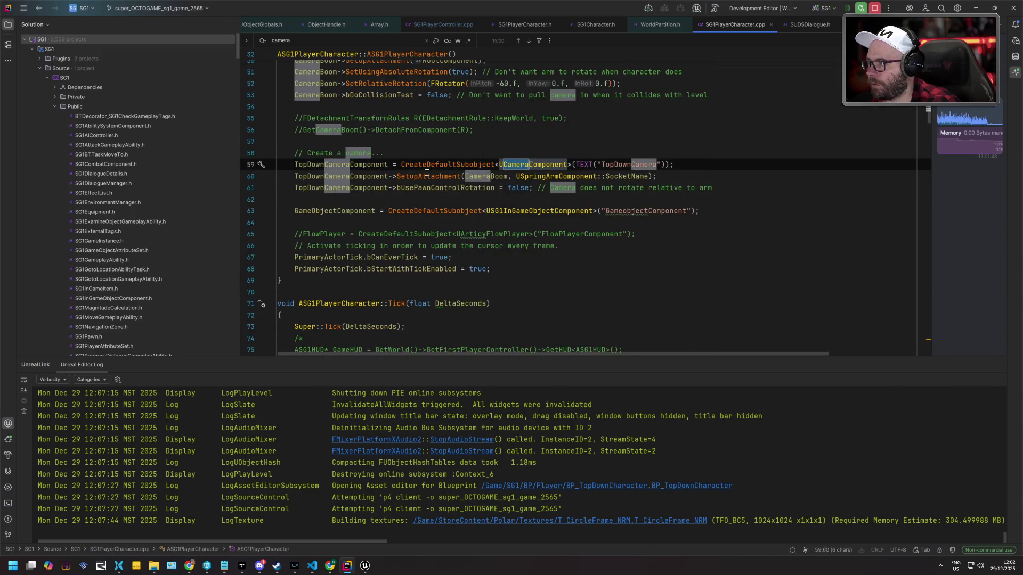
key(F3)
key(F3)
key(F3)
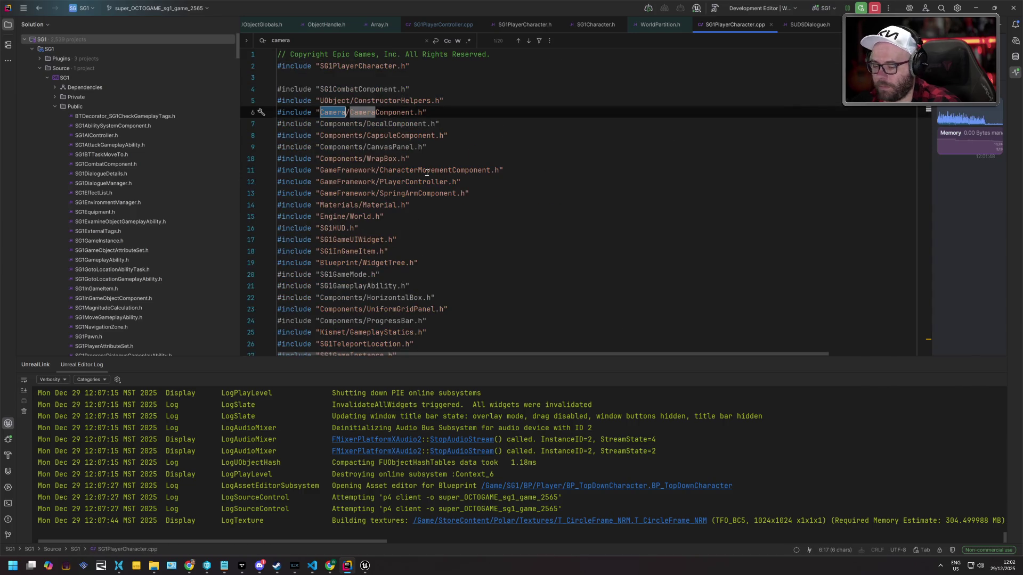
key(ctrl+shift+n)
text(playercontroller)
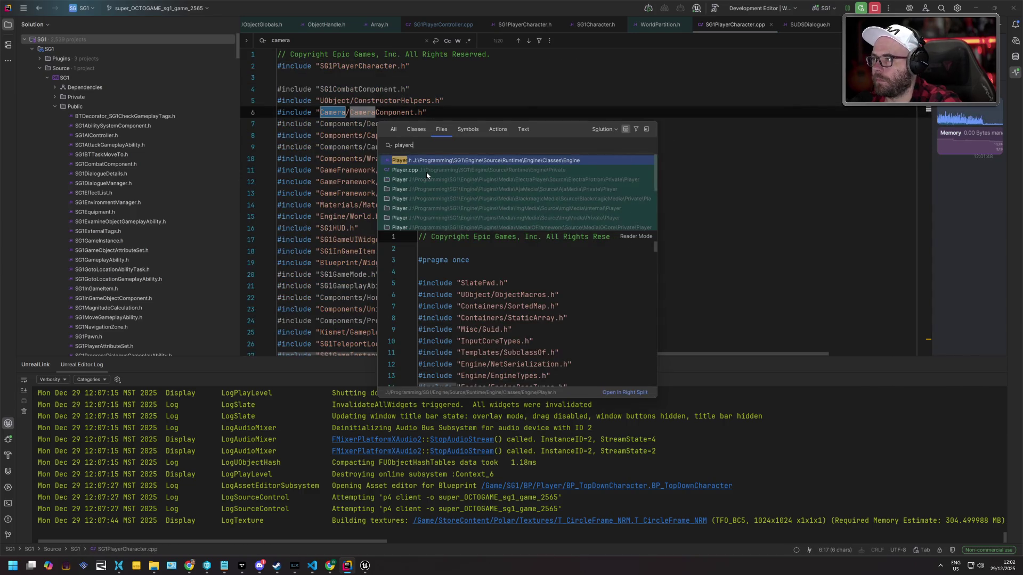
Open SG1PlayerController.cpp at its TickCamera definition, then switch back to Unreal Engine
key(Return)
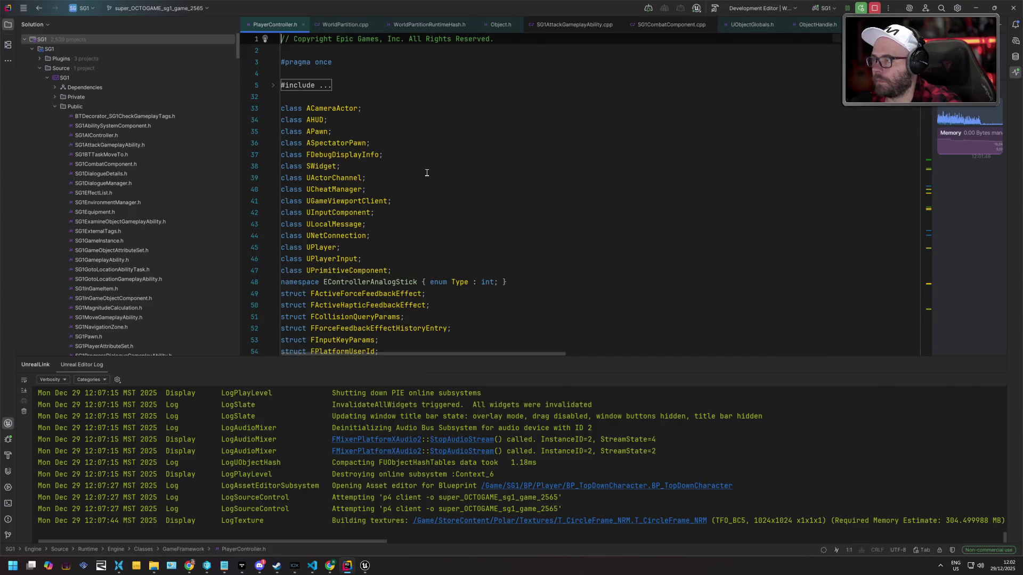
key(Down)
key(Down)
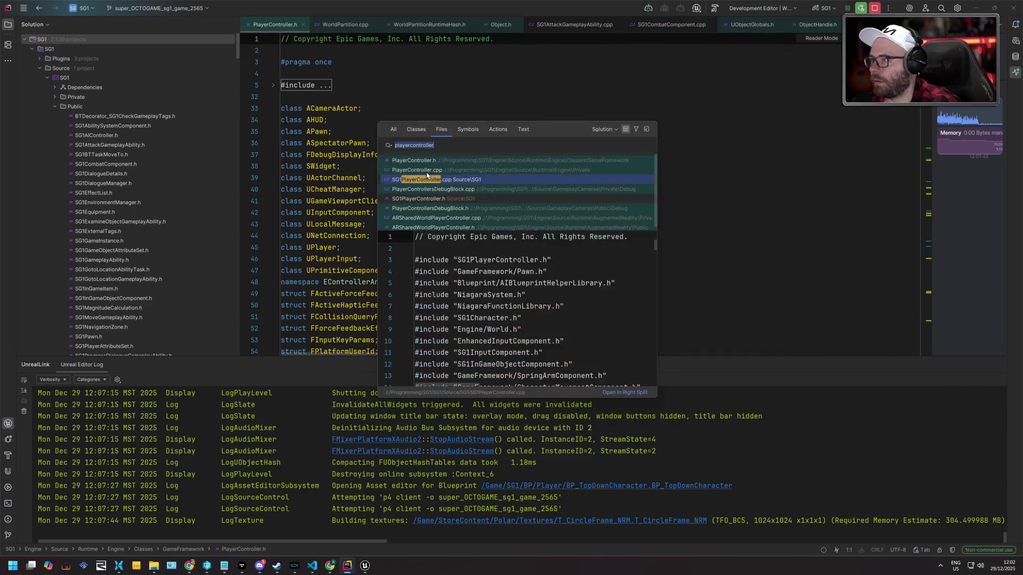
key(Return)
key(ctrl+b)
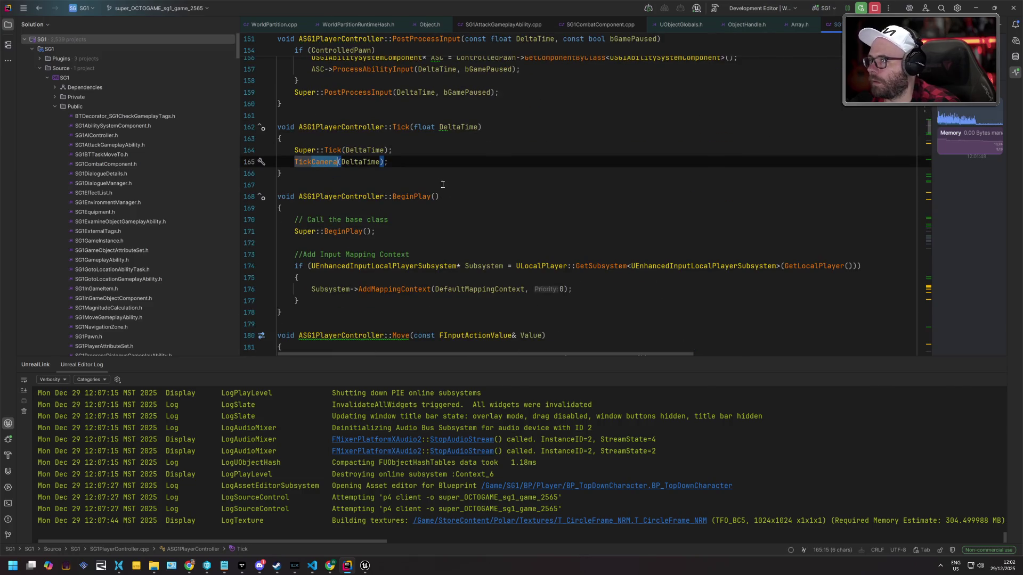
key(ctrl+b)
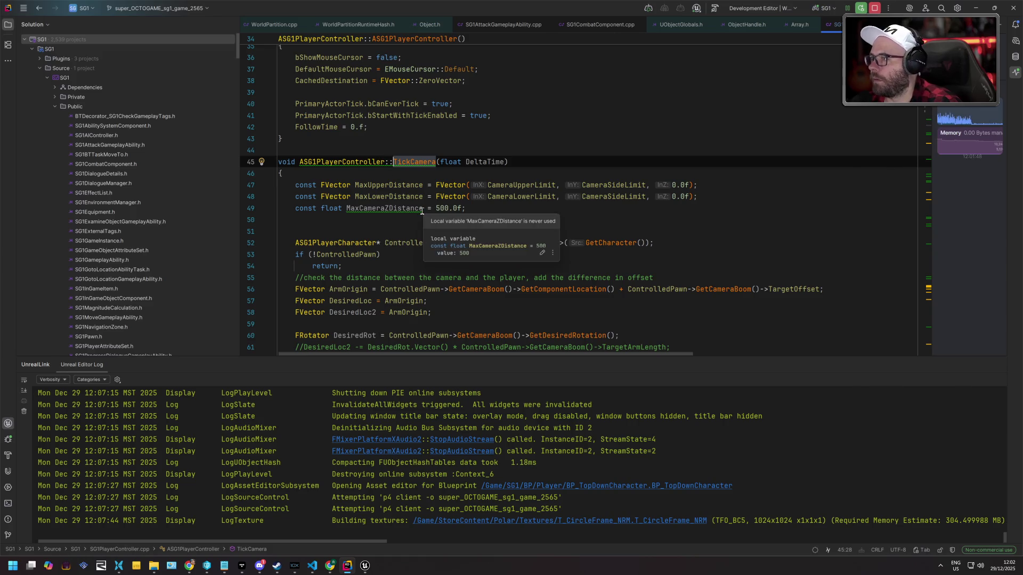
key(alt+Tab)
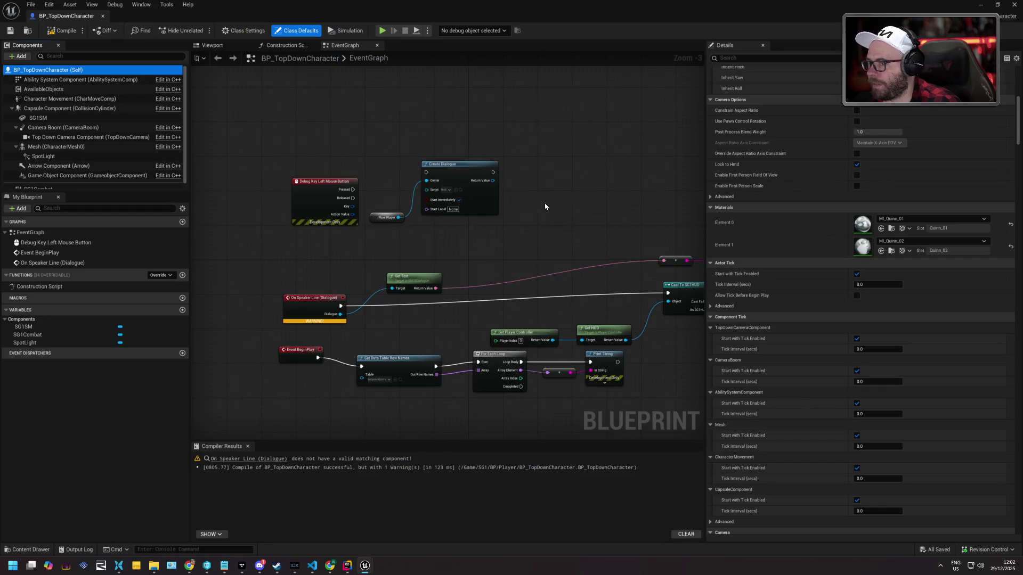
Filter the character Blueprint's details panel by 'ra'
click(758, 57)
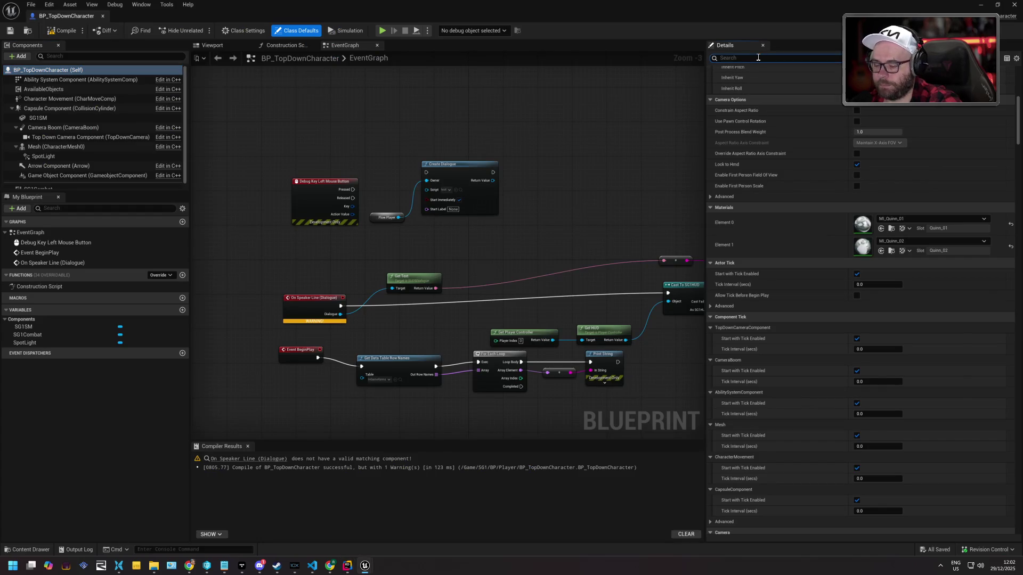
text(camera)
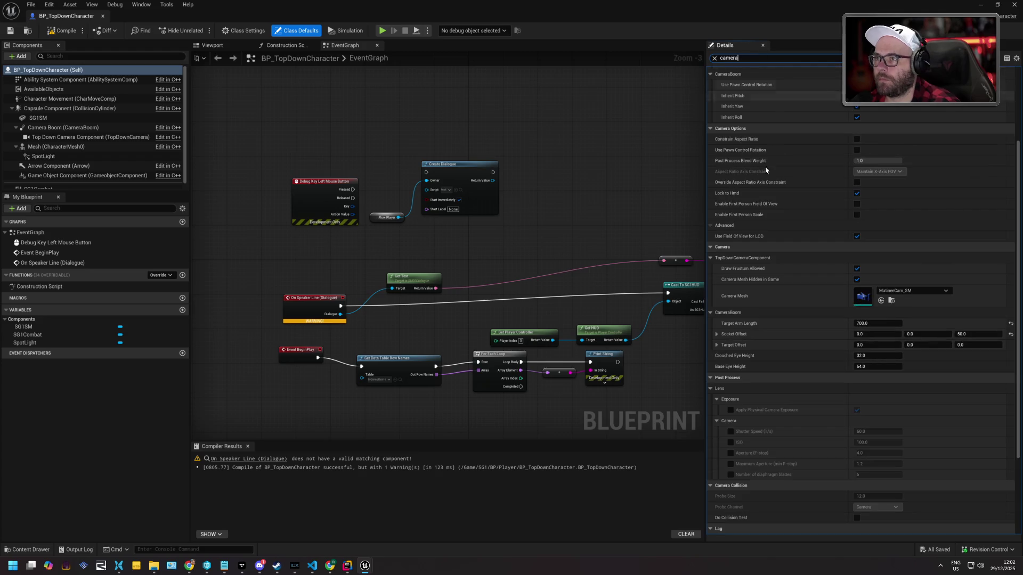
scroll(752, 199, down, 5)
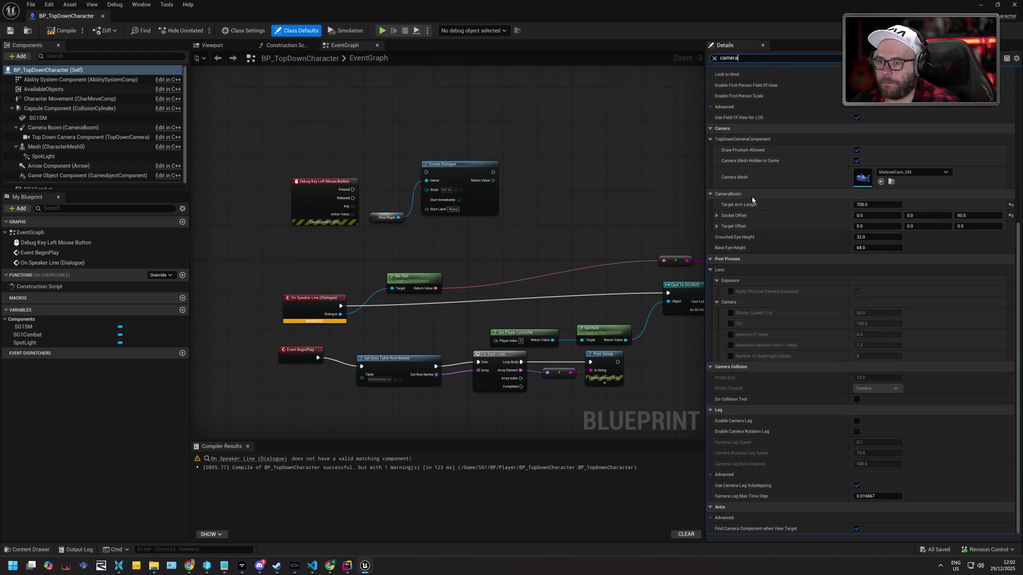
In BP_TopDownPlayerController, set Camera Upper Limit to 250, check out, save, and close it
click(28, 550)
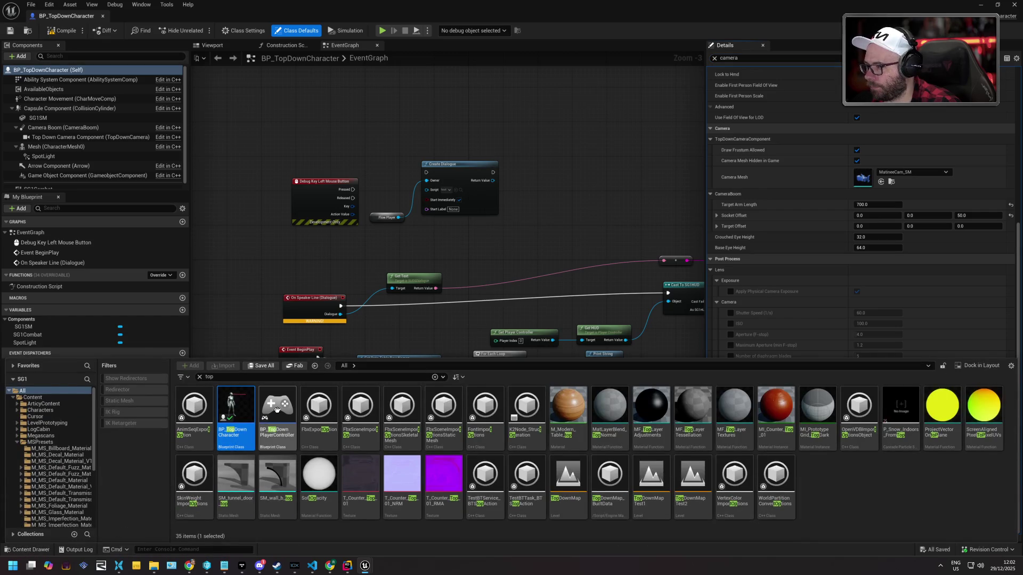
double_click(277, 421)
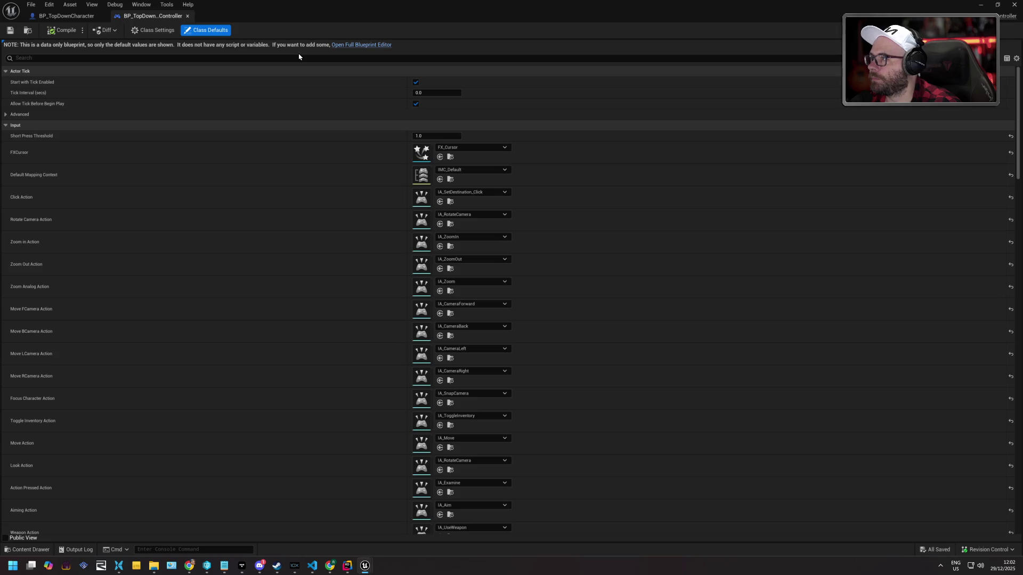
text(camera)
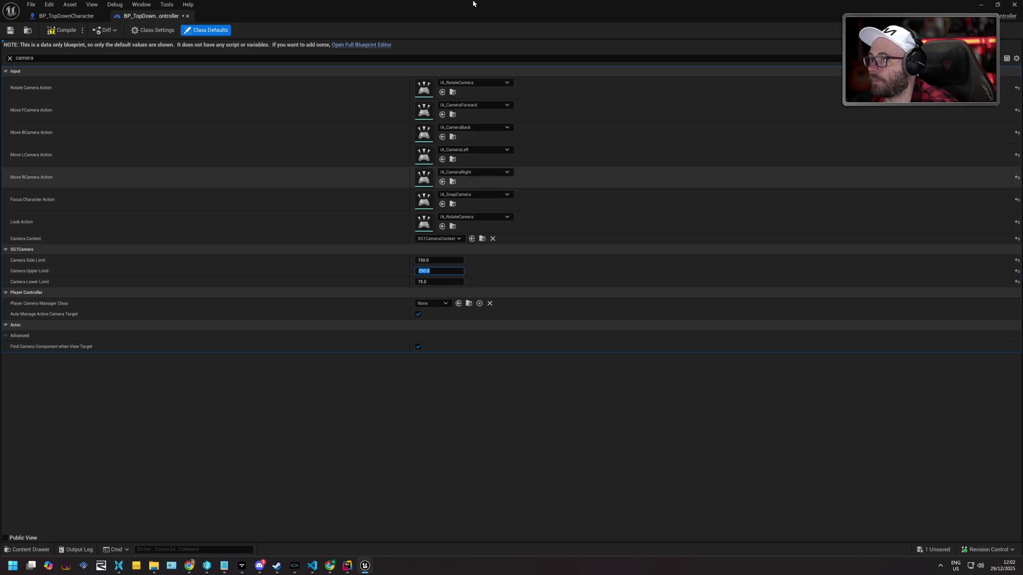
click(10, 31)
click(518, 373)
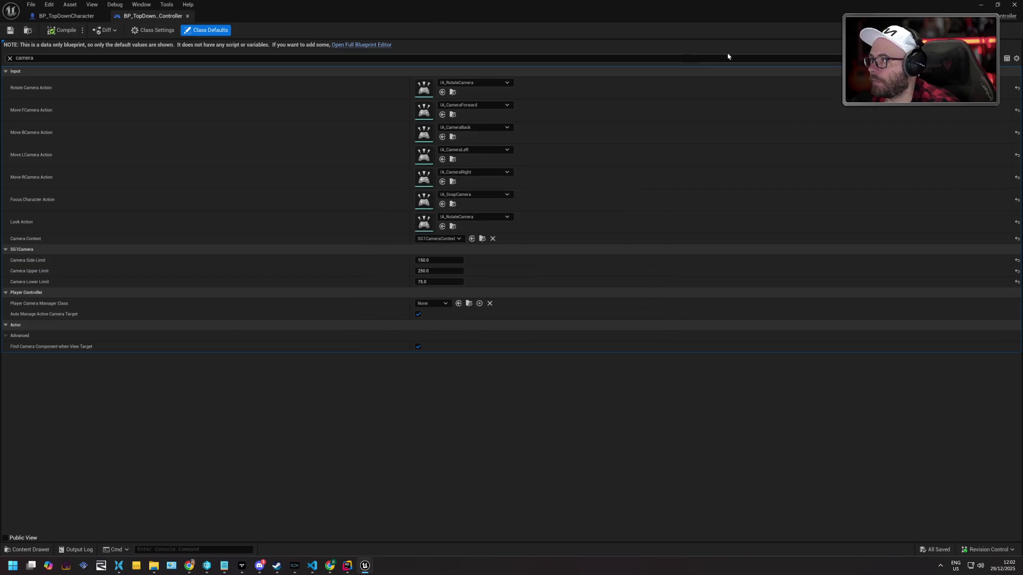
click(1013, 5)
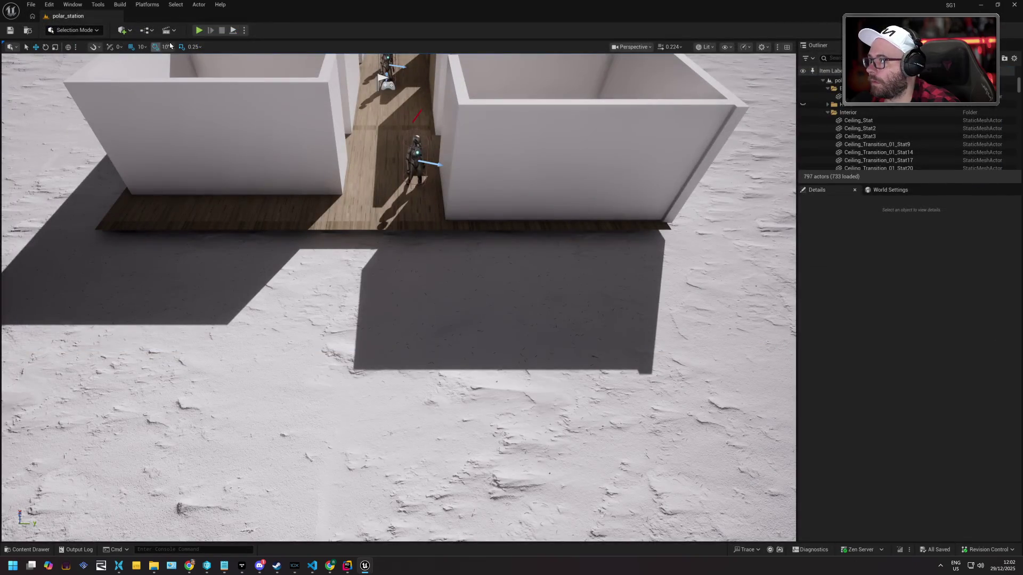
click(199, 31)
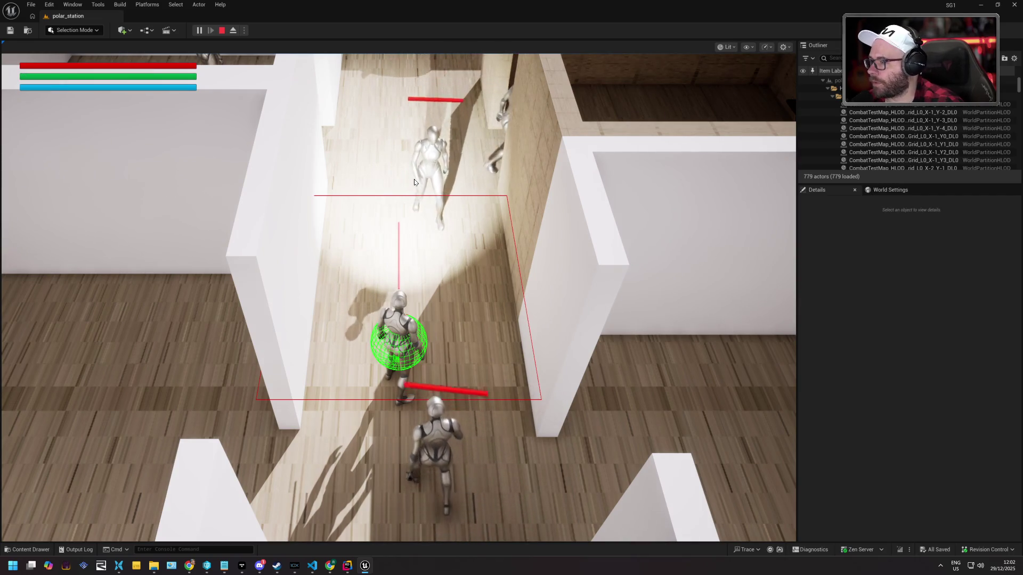
click(414, 179)
key(w)
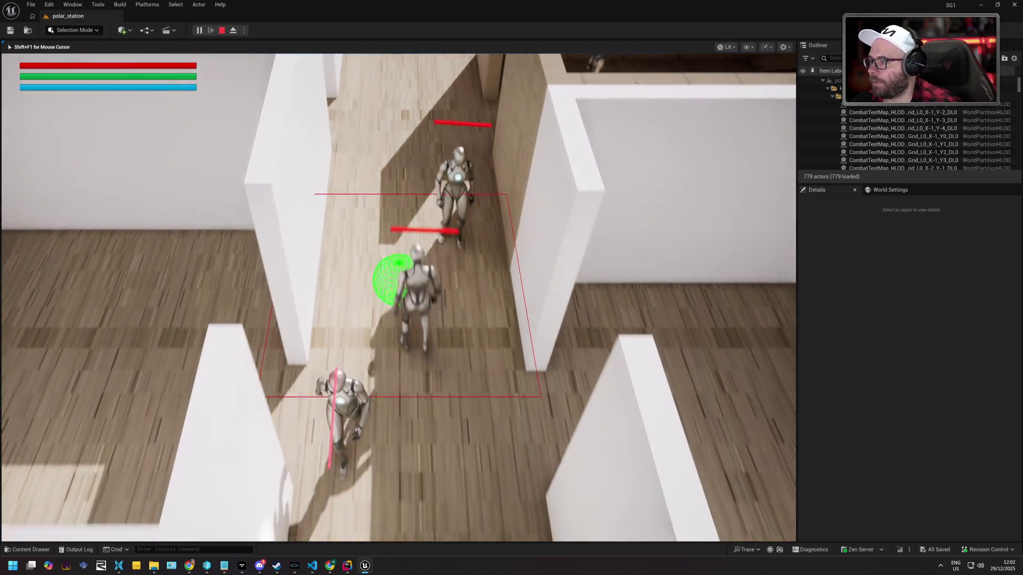
key(w)
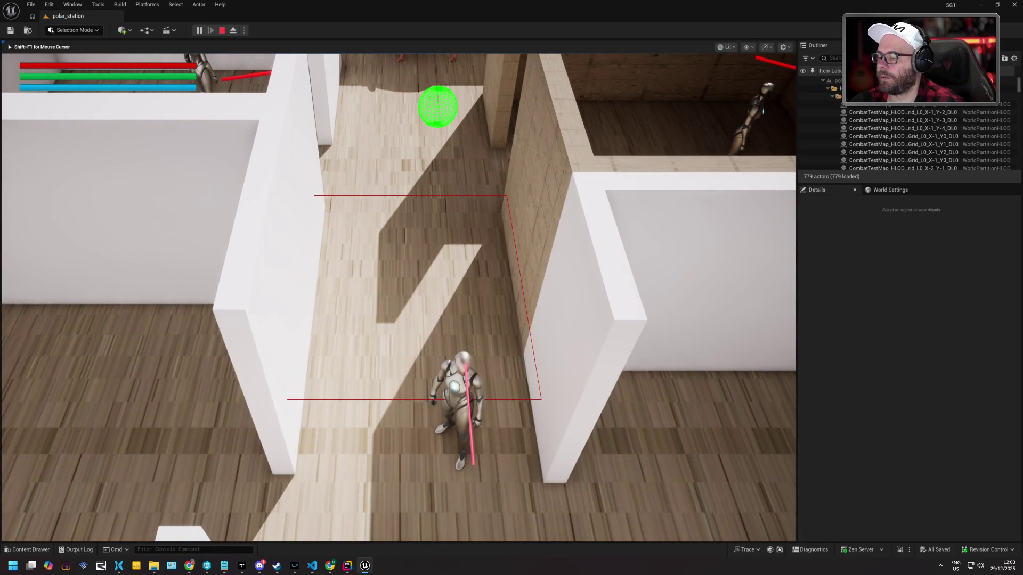
key(Escape)
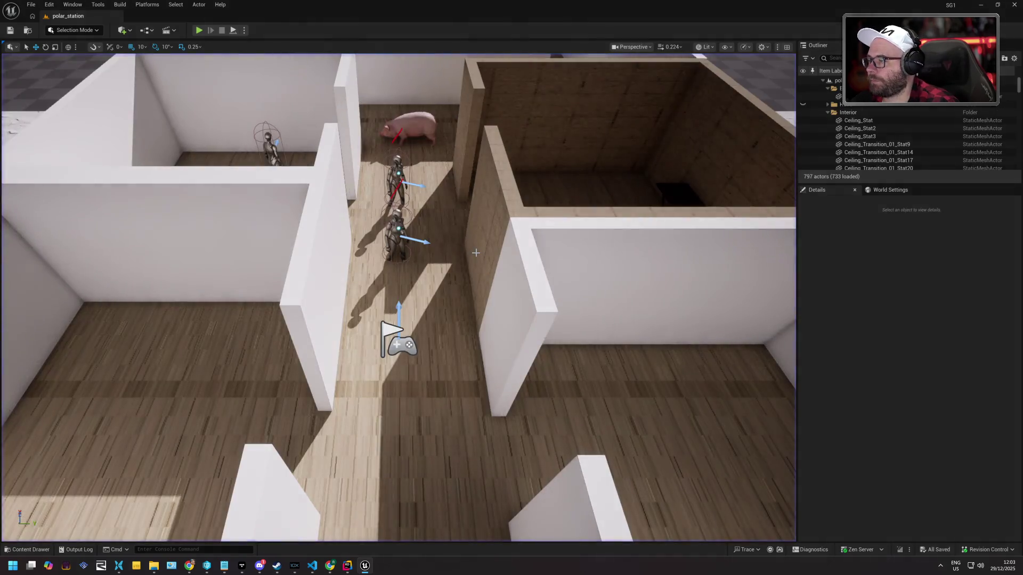
key(alt+Tab)
key(alt+Tab)
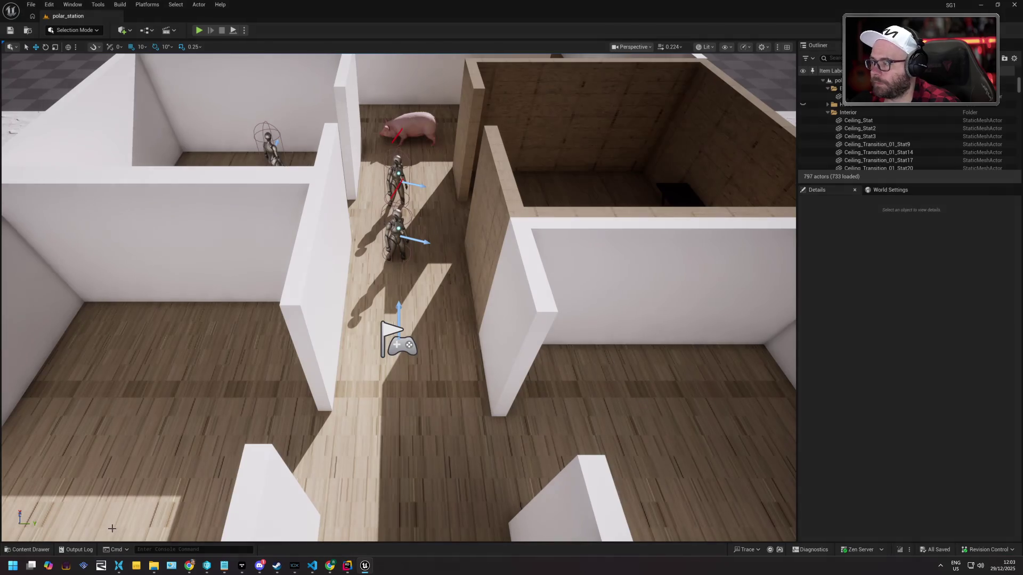
Open BP_TopDownController and check the SG1Camera side, upper and lower limits (150, 250, 25)
click(42, 549)
double_click(280, 414)
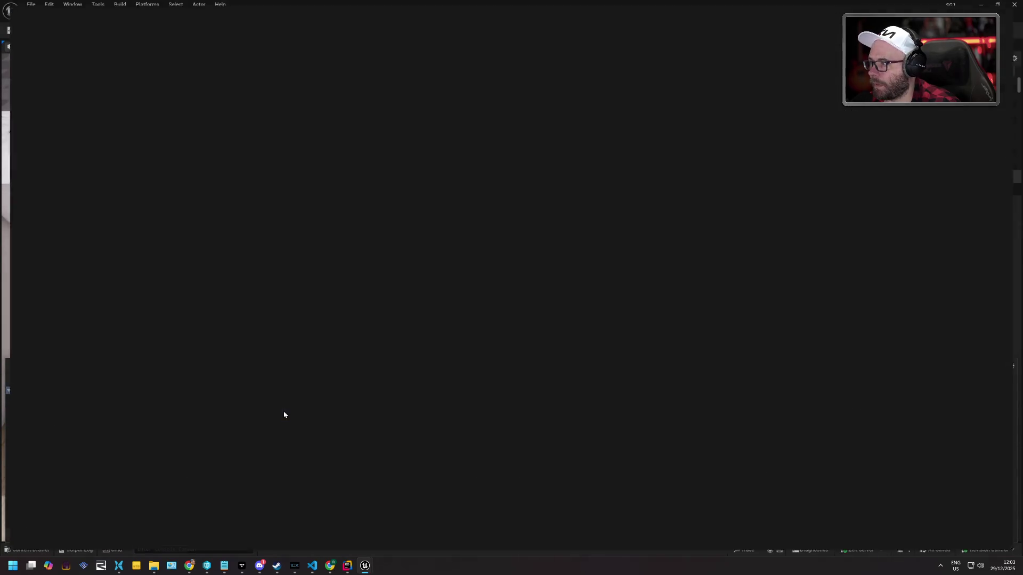
scroll(331, 286, down, 10)
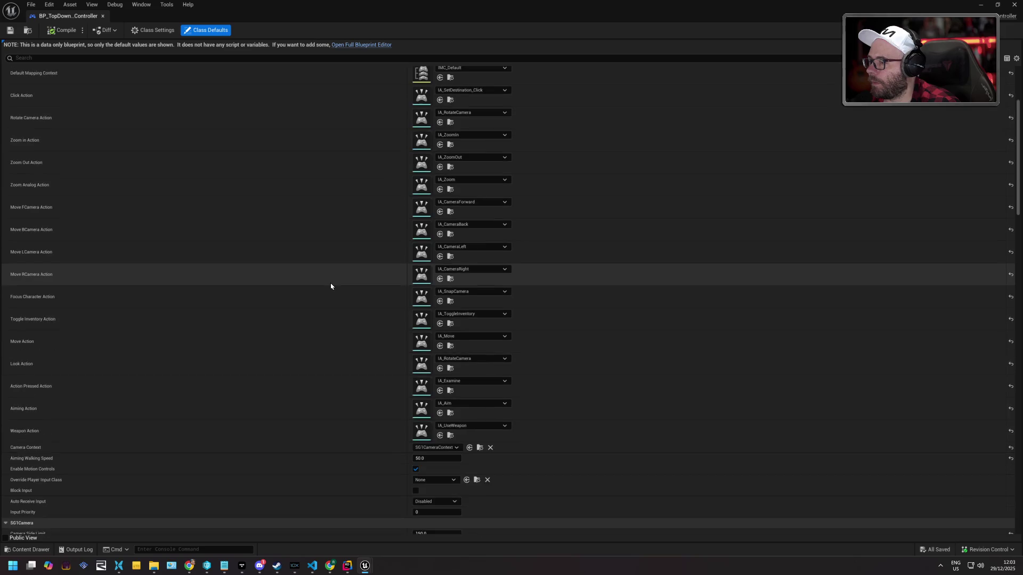
scroll(331, 288, down, 8)
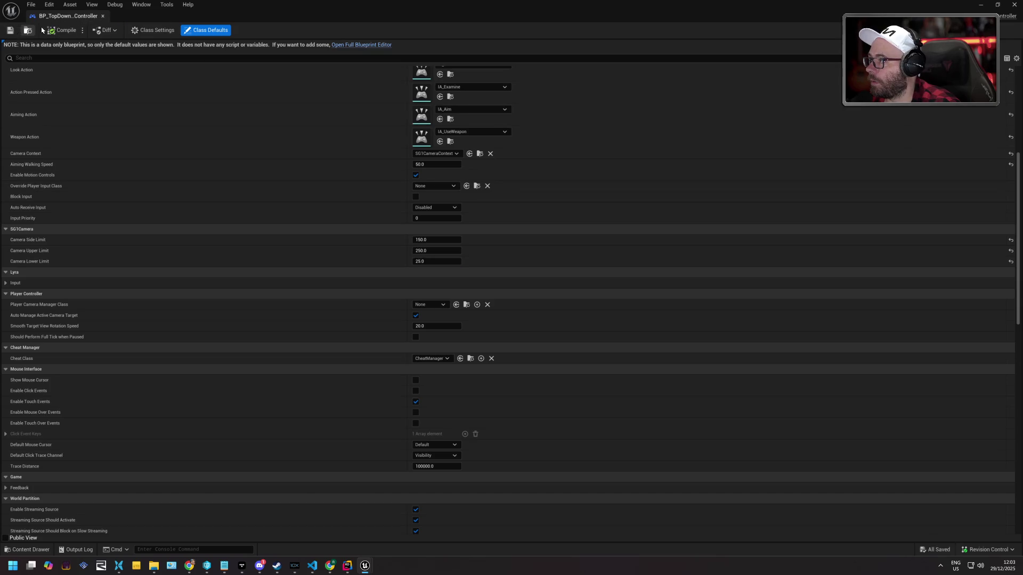
click(982, 8)
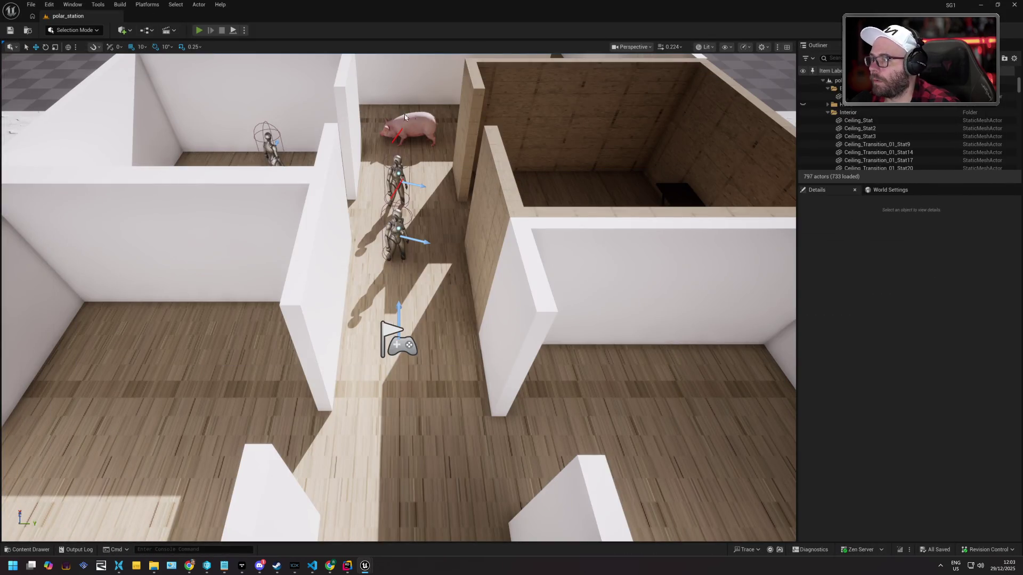
key(alt+p)
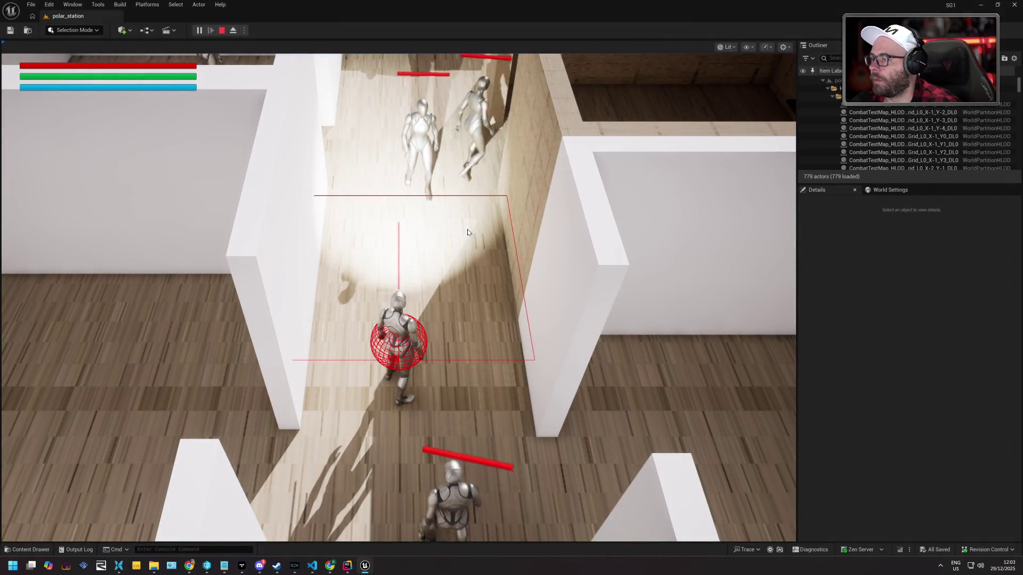
click(467, 232)
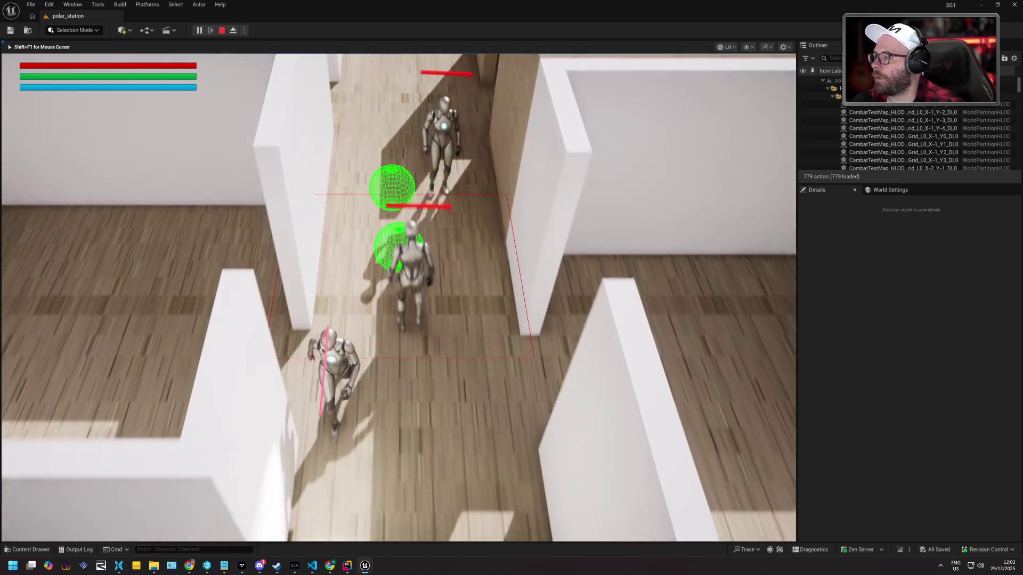
key(s)
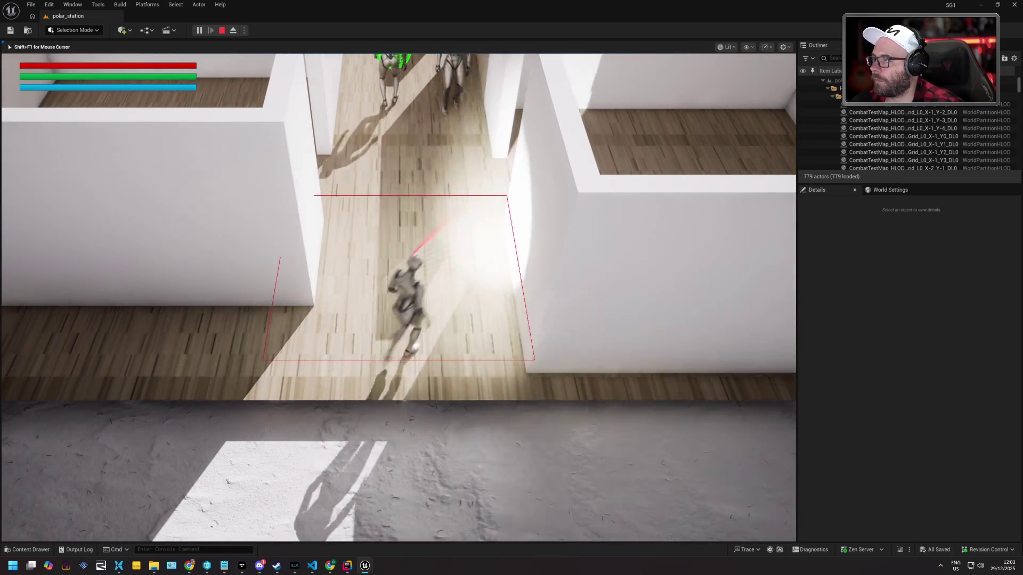
key(w)
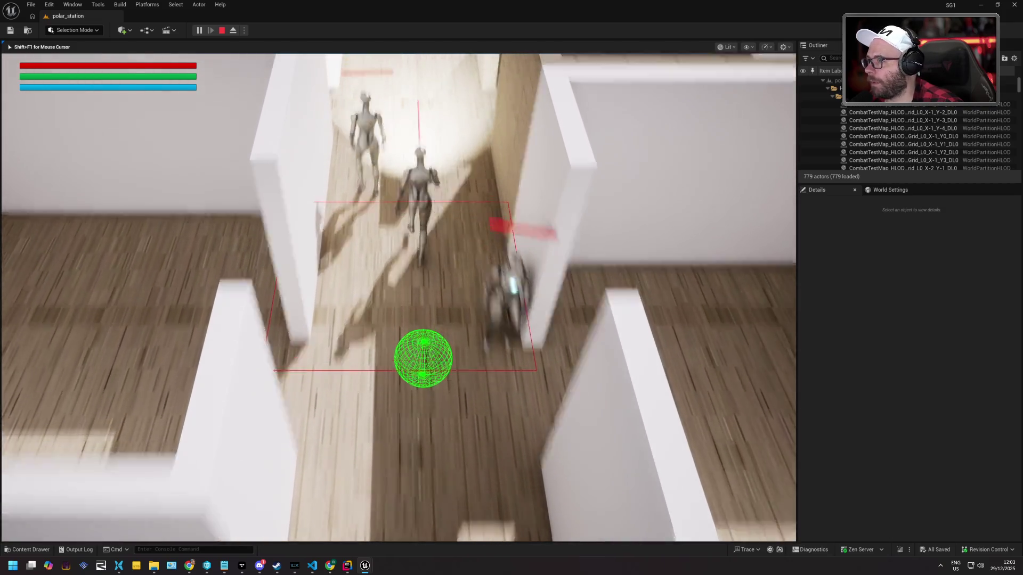
key(w)
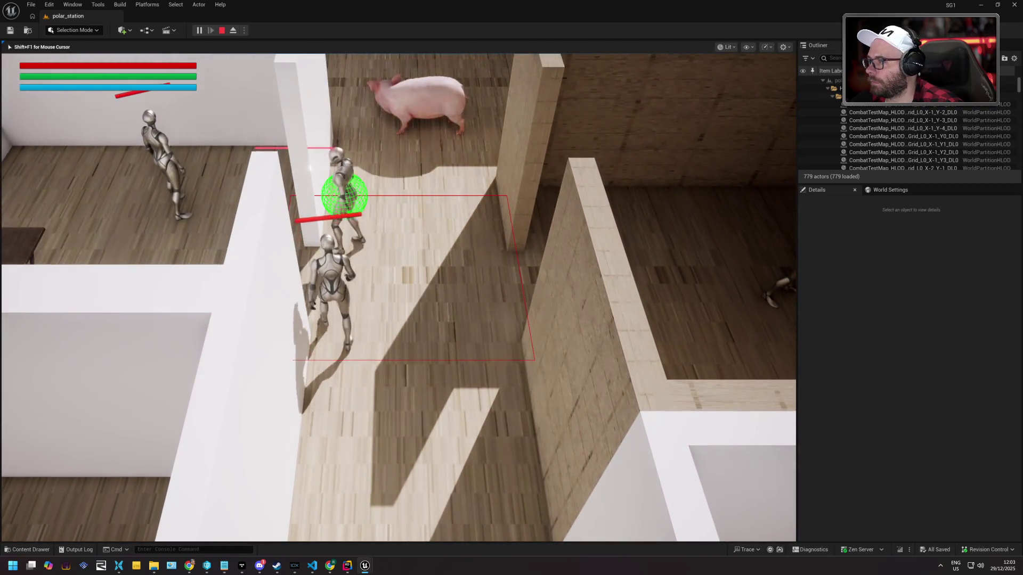
key(d)
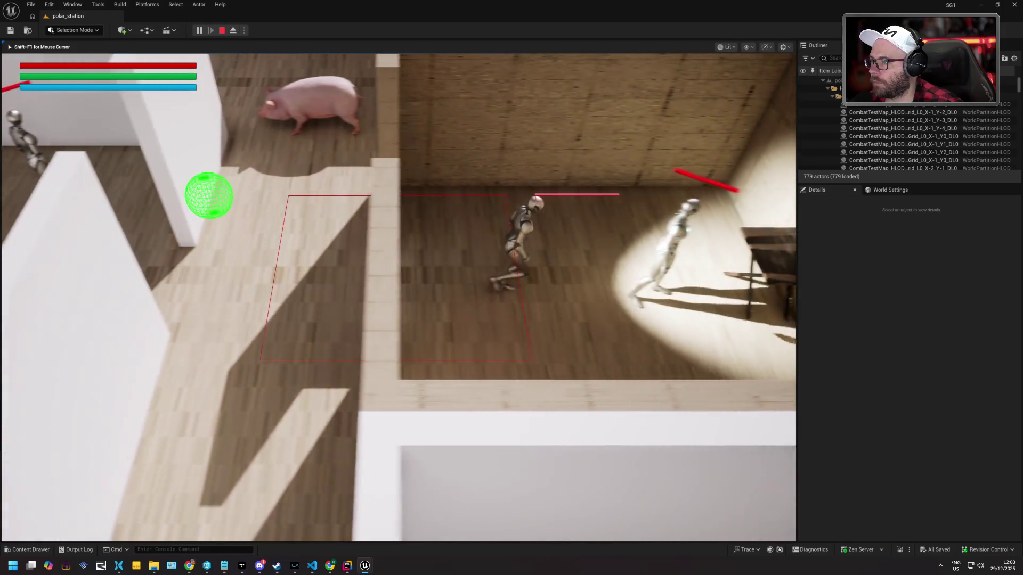
key(d)
key(a)
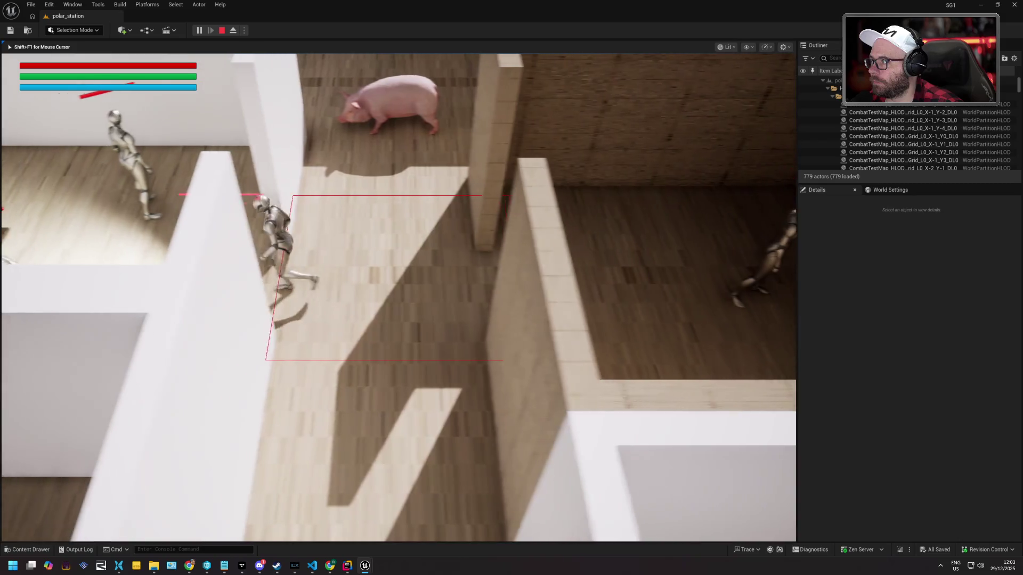
key(a)
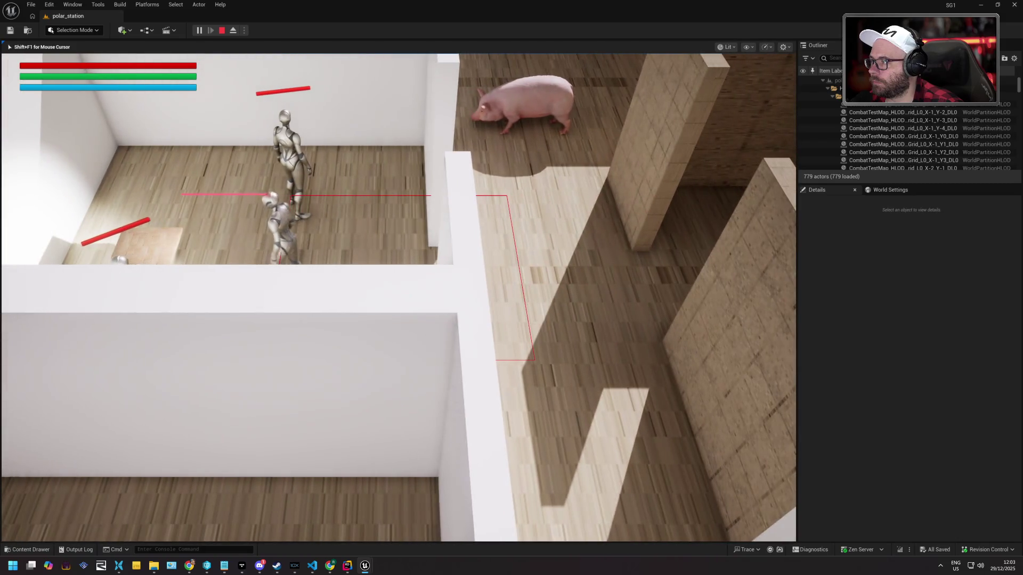
key(e)
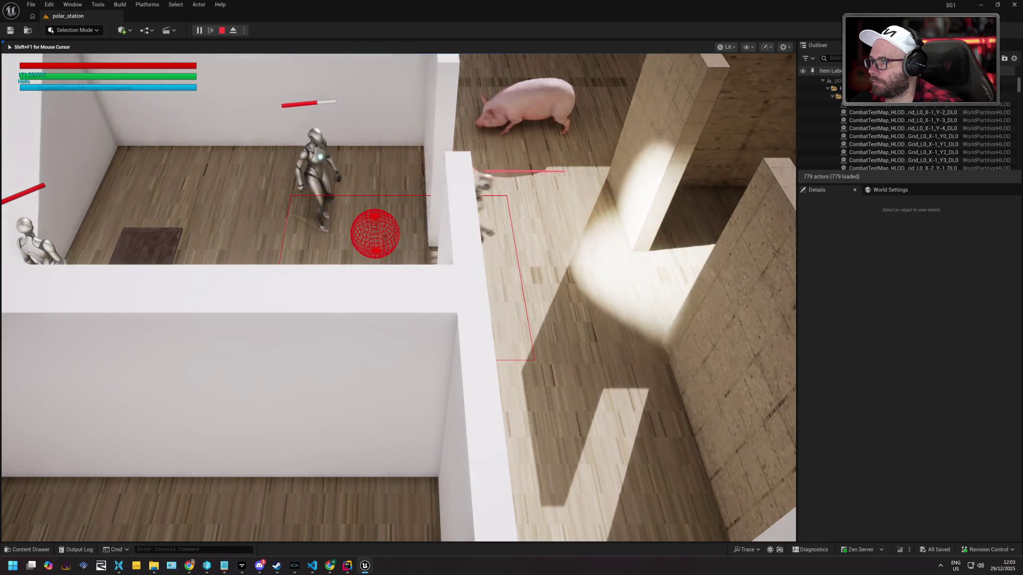
key(d)
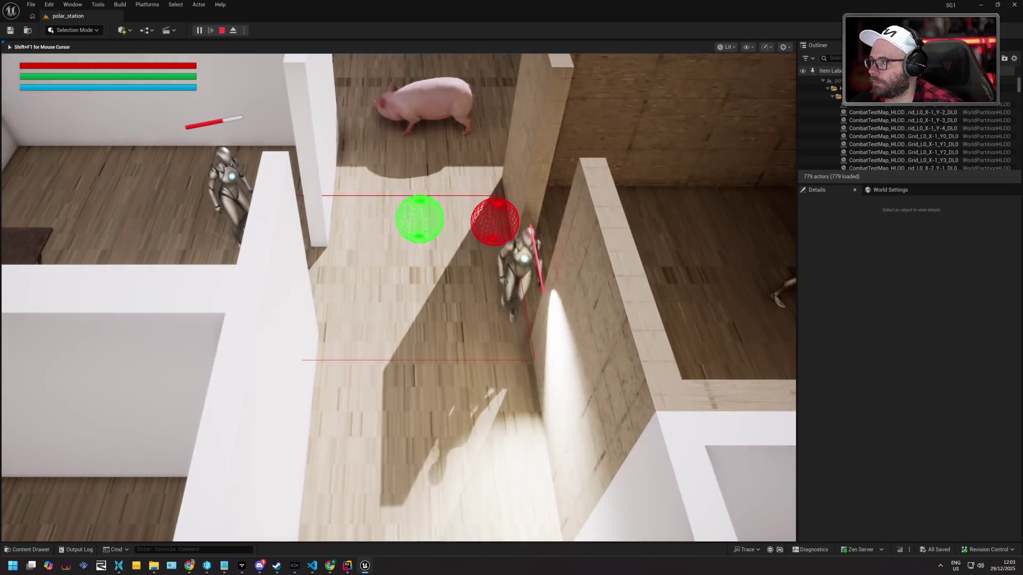
key(s)
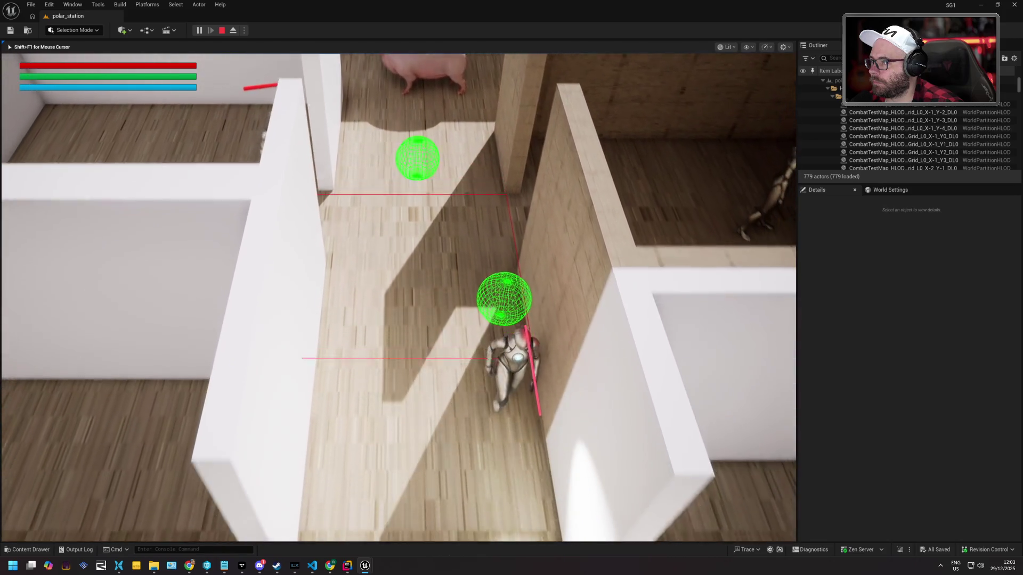
key(w)
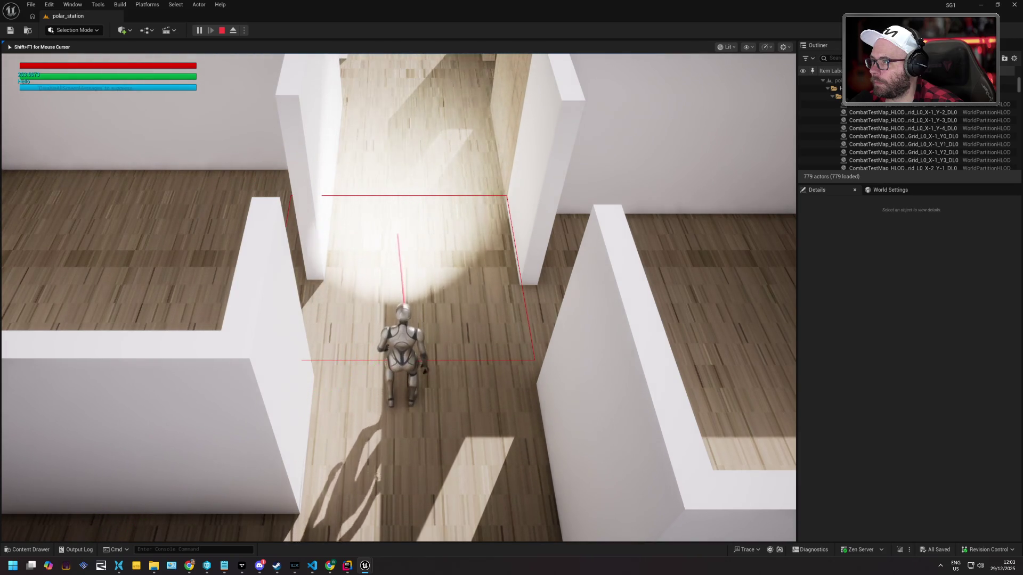
key(w)
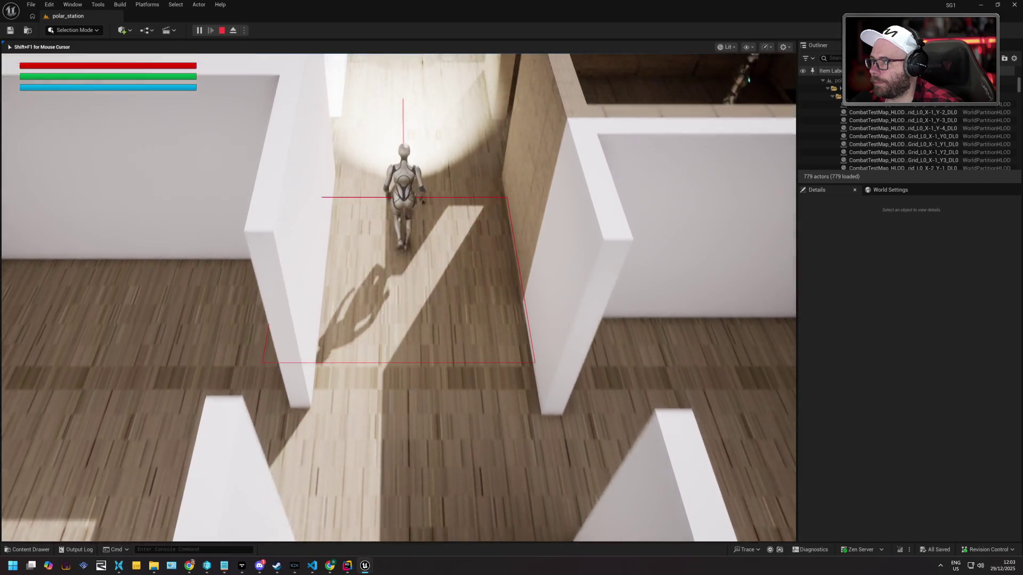
key(w)
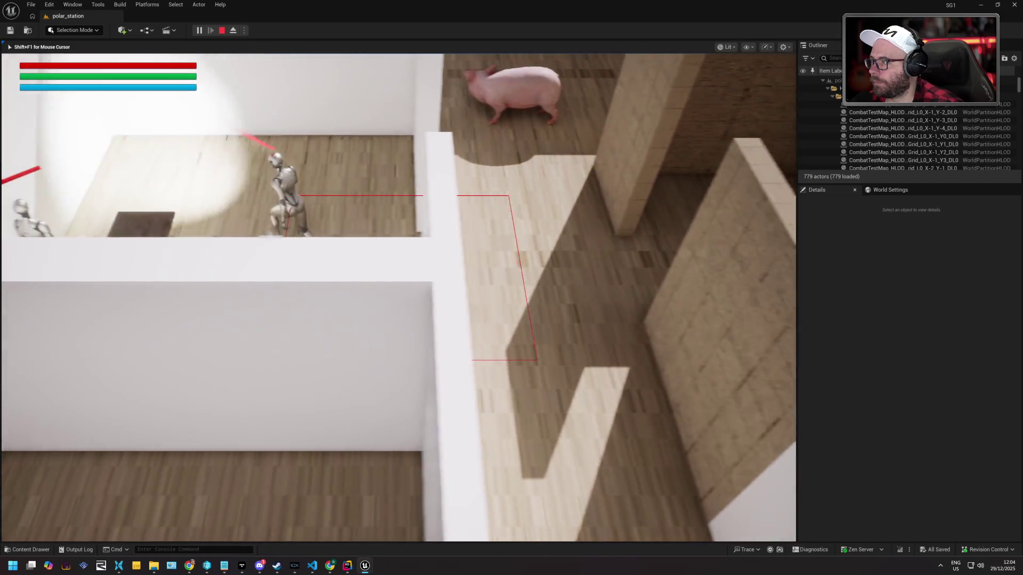
key(s)
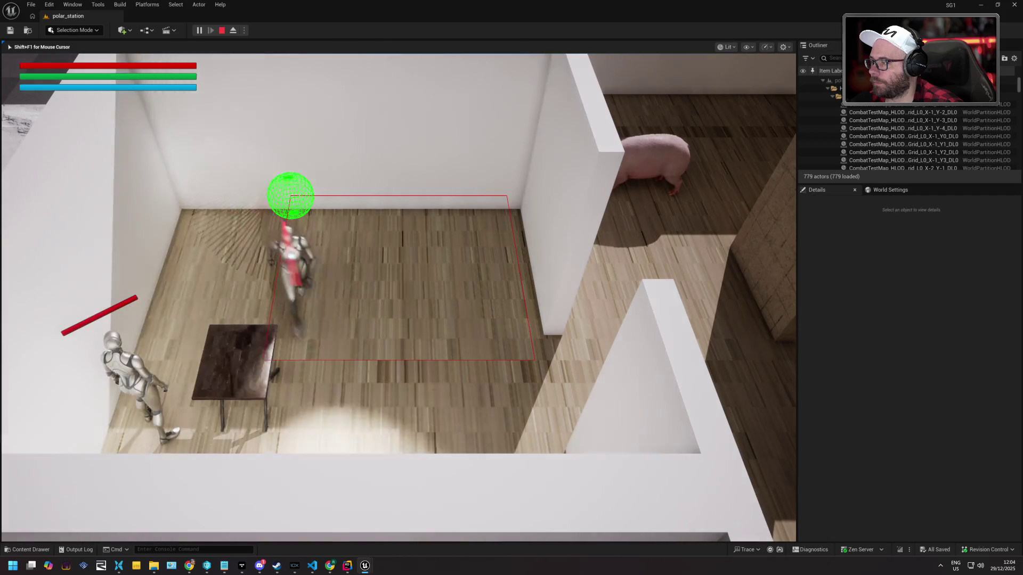
key(w)
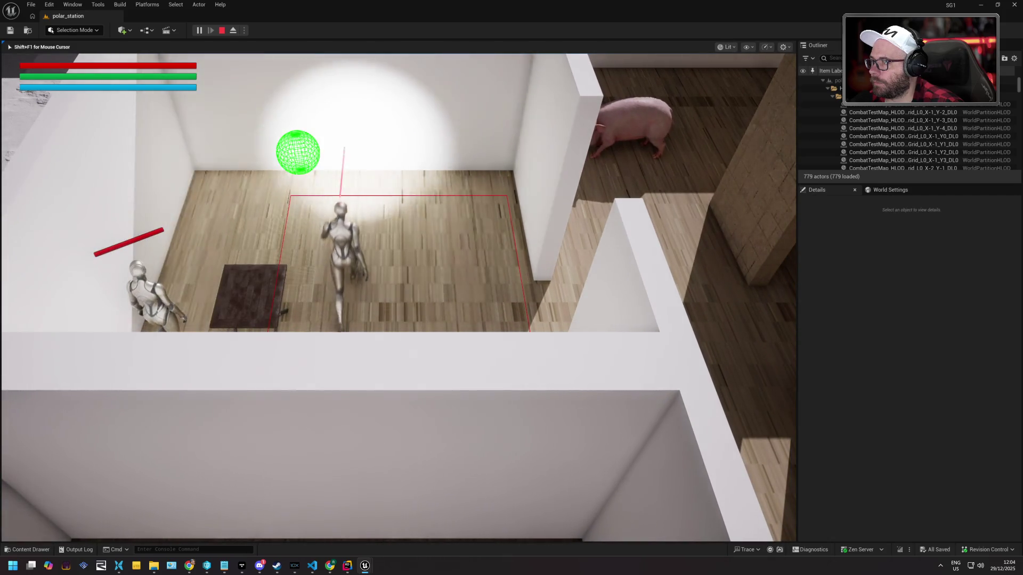
key(d)
key(w)
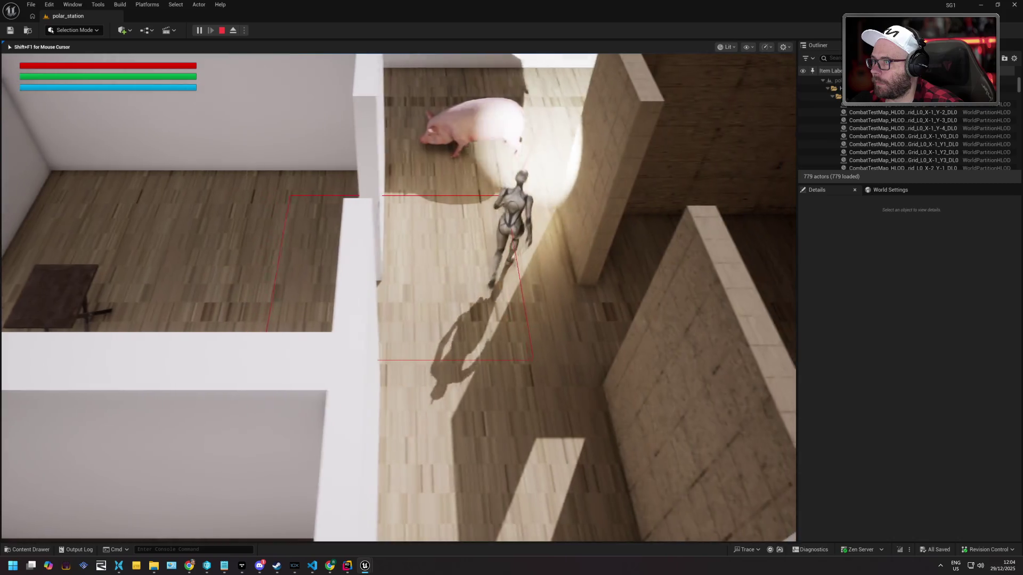
key(d)
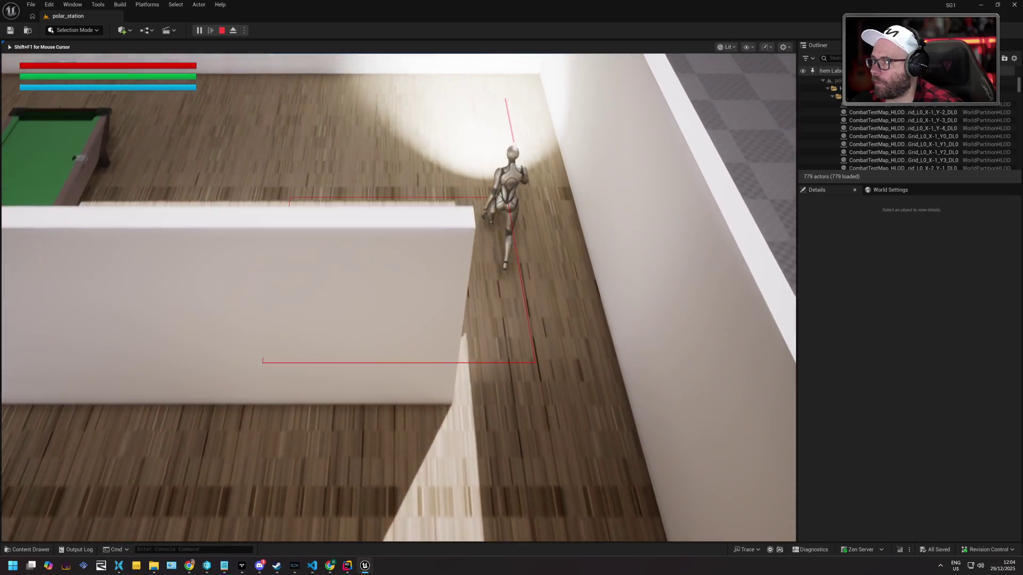
key(w)
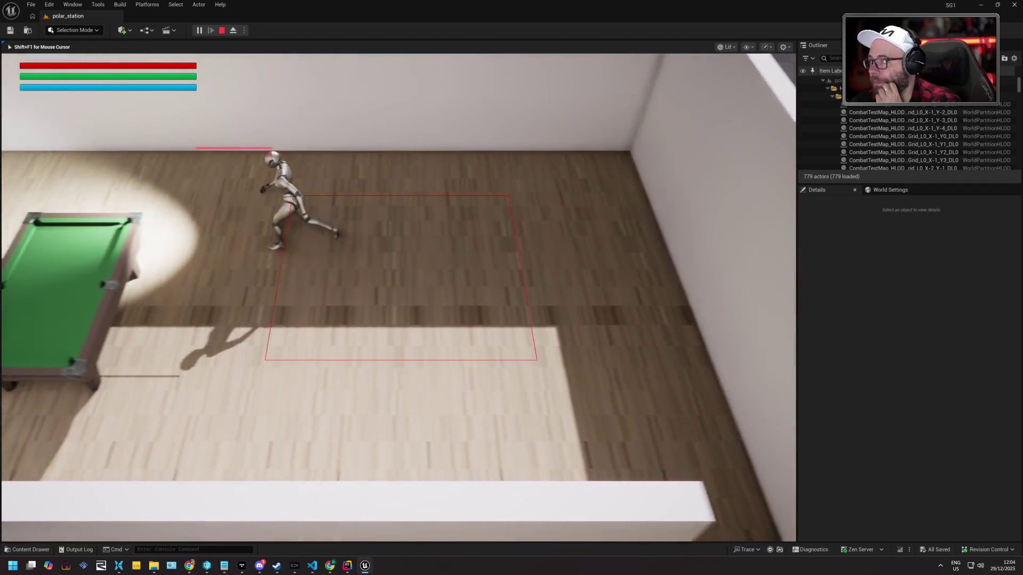
key(a)
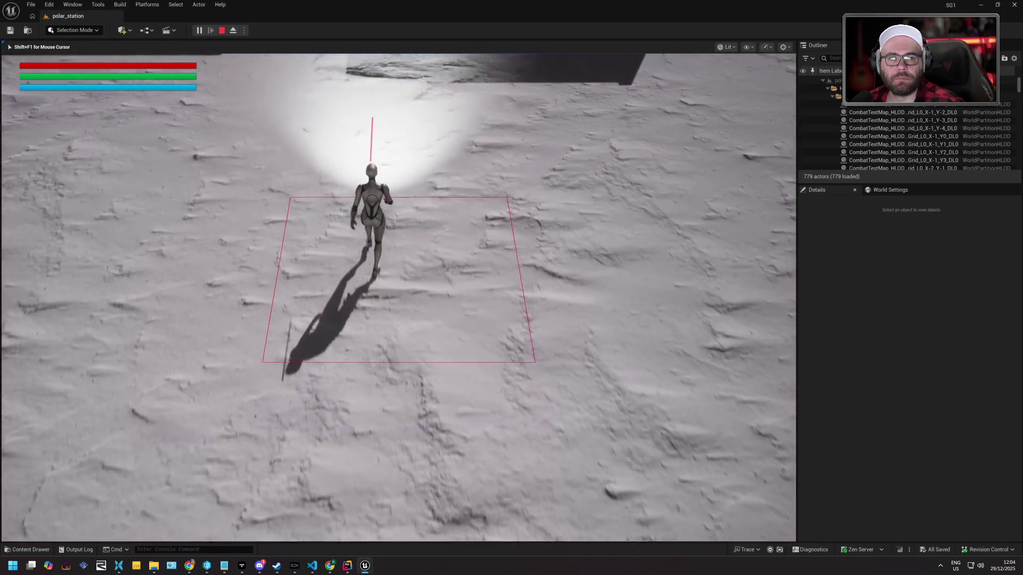
key(w)
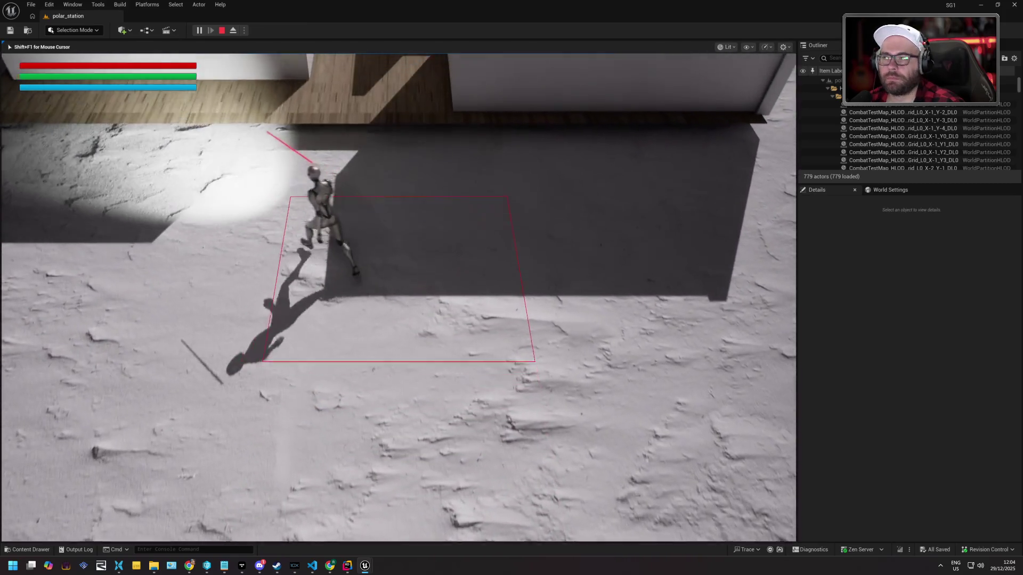
key(w)
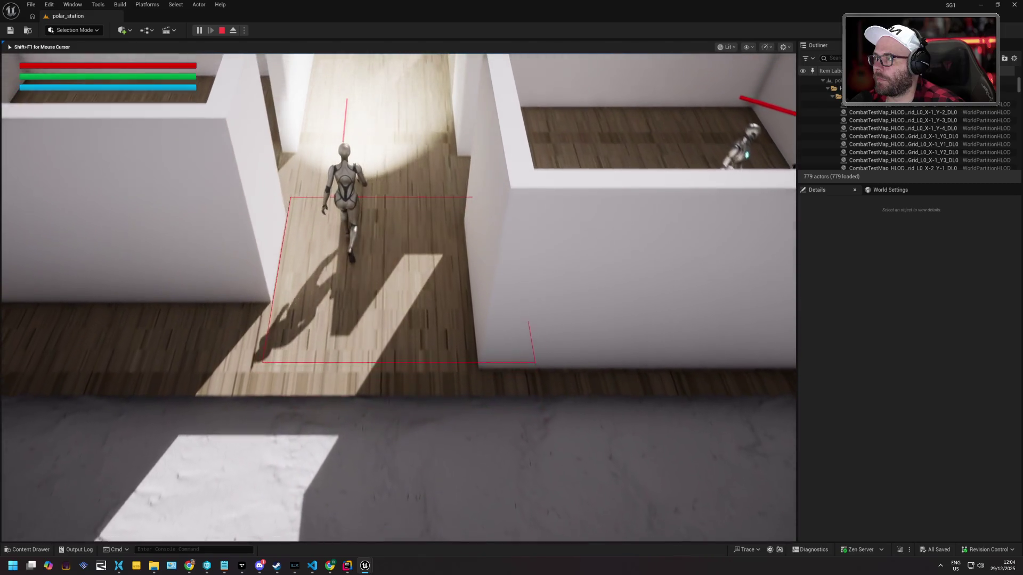
key(w)
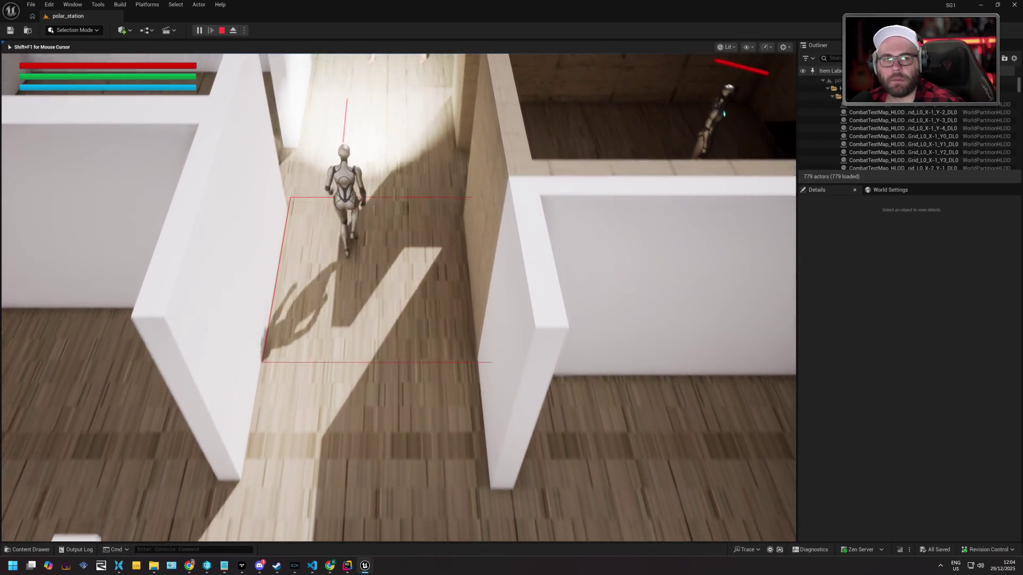
key(w)
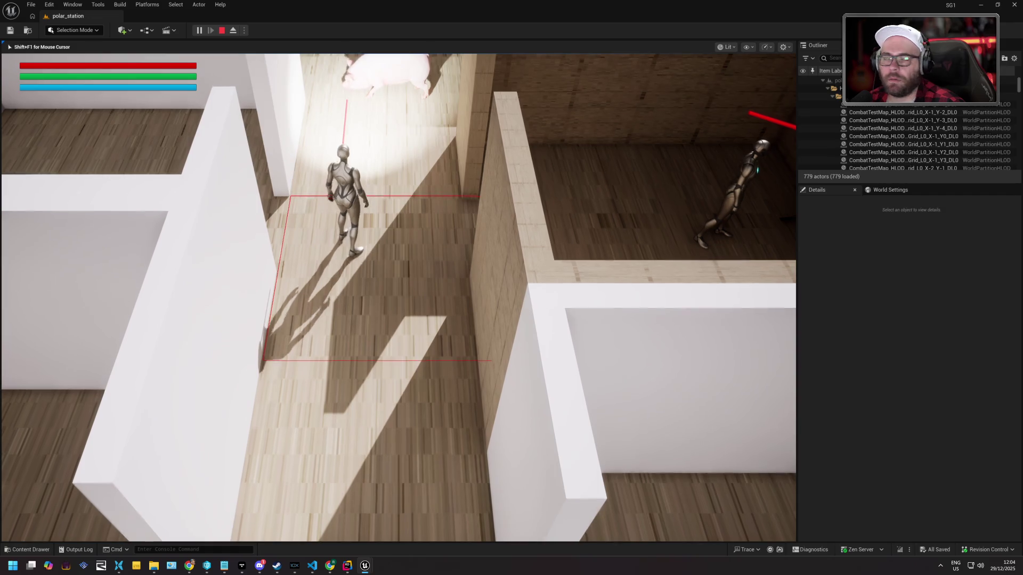
key(s)
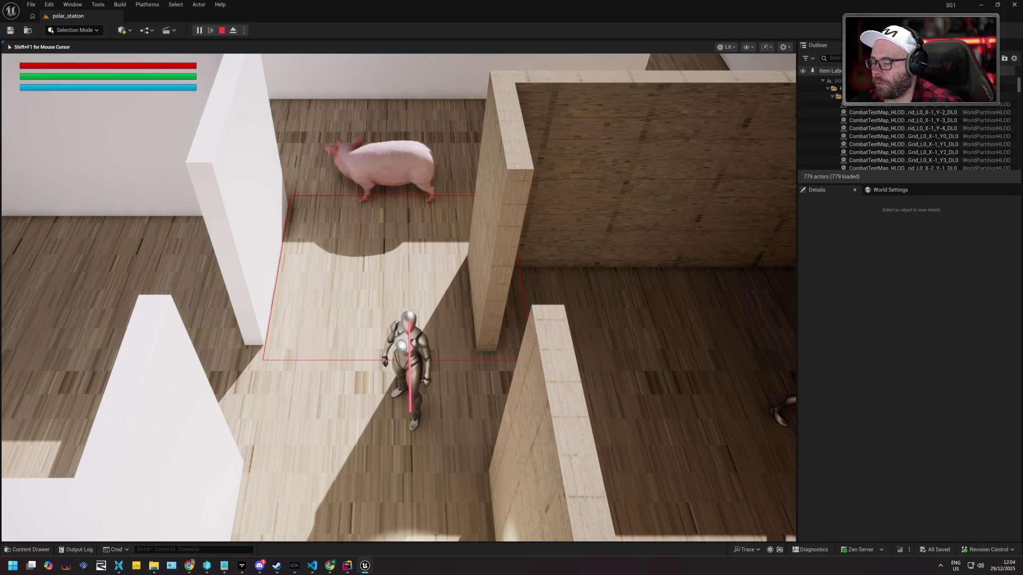
key(Escape)
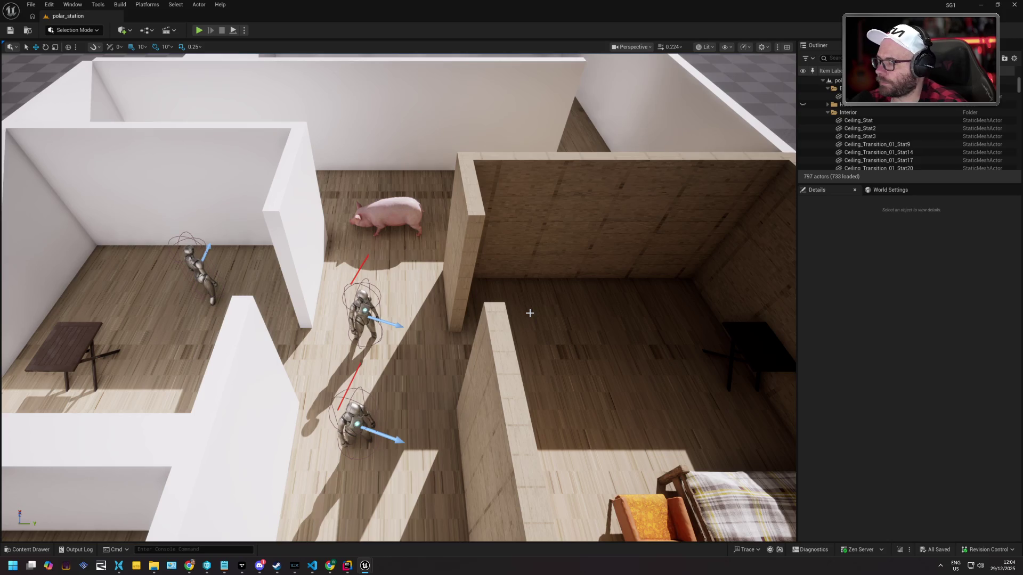
Browse to Content > SG1 > Maps > Gyms, clear the 'top' filter, and load MetricsCorridor_1
click(31, 4)
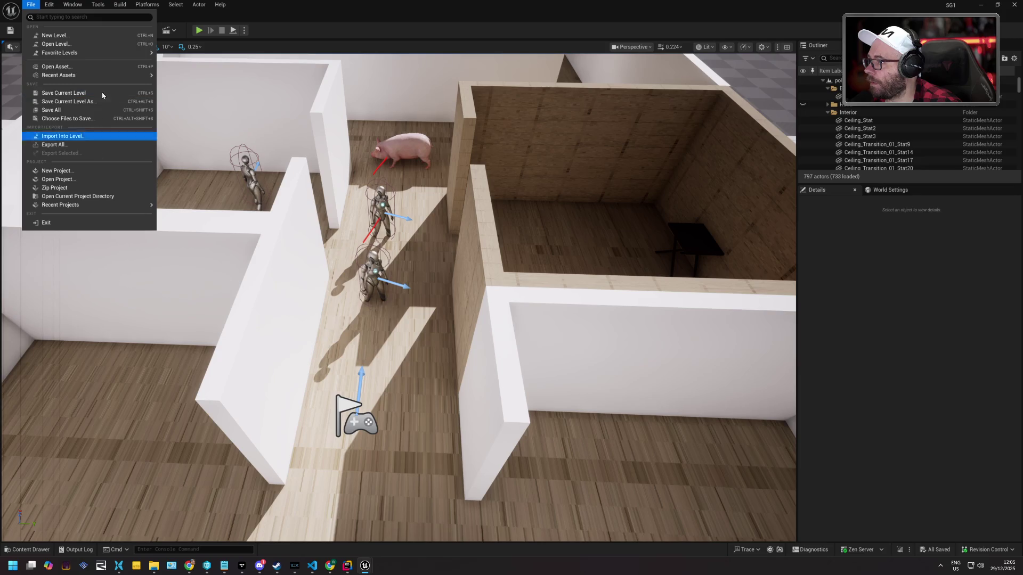
click(30, 550)
click(15, 398)
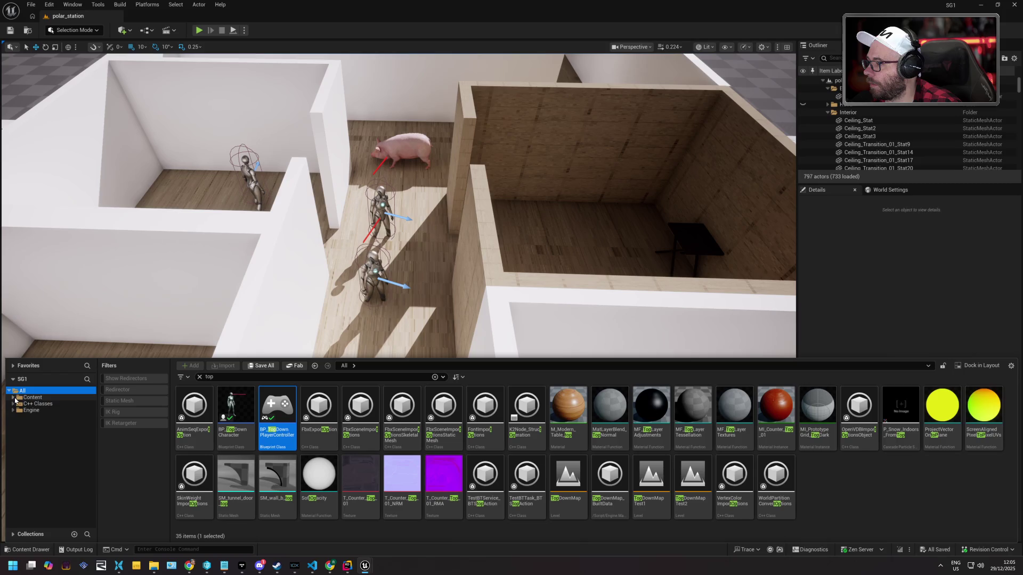
click(13, 398)
click(17, 445)
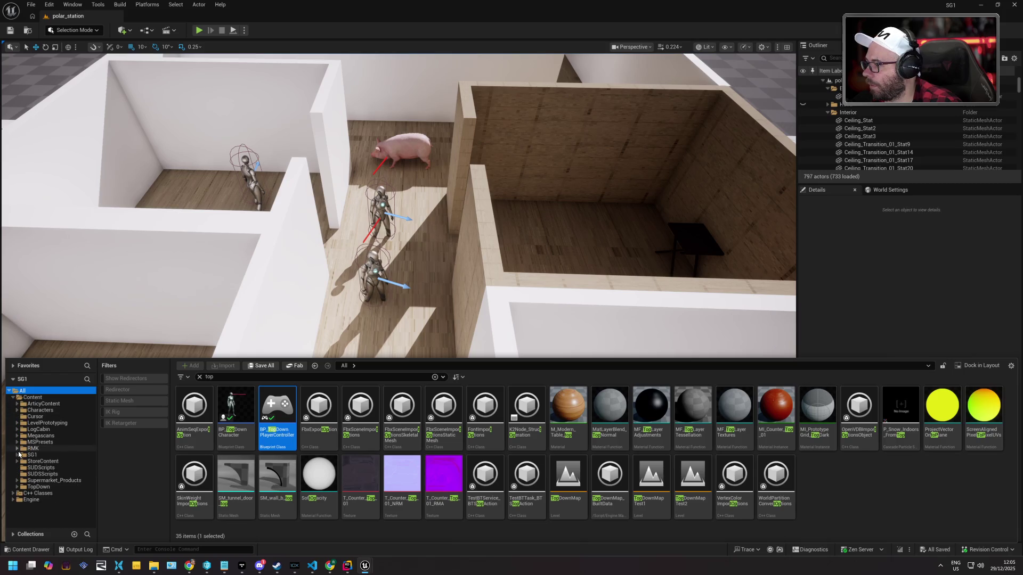
click(21, 455)
click(44, 487)
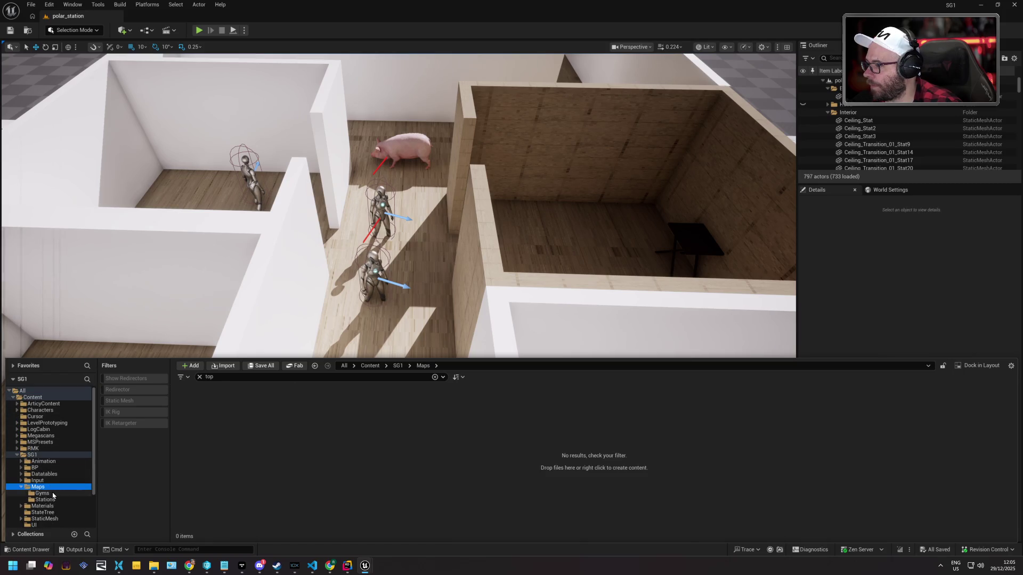
click(53, 495)
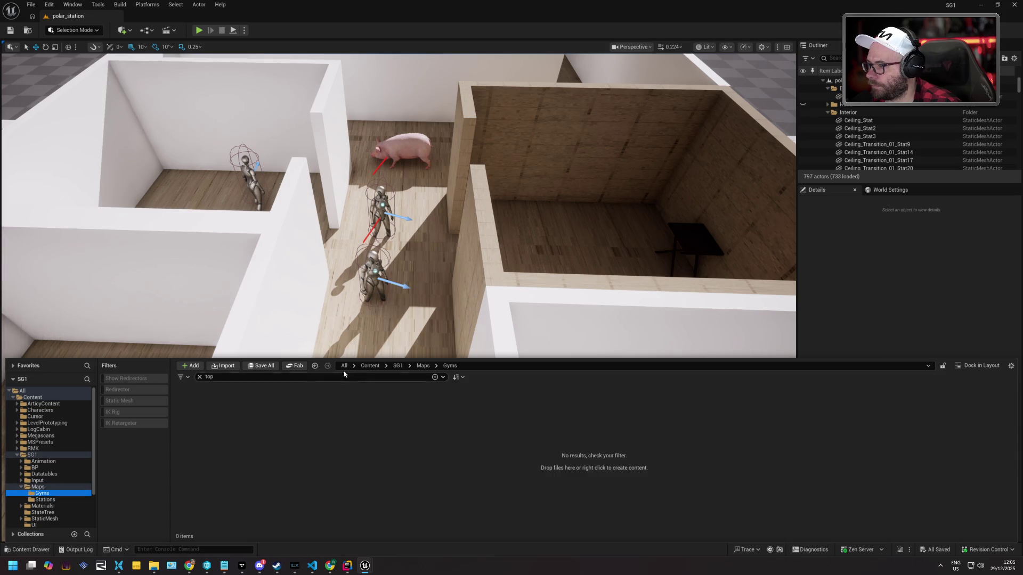
click(199, 377)
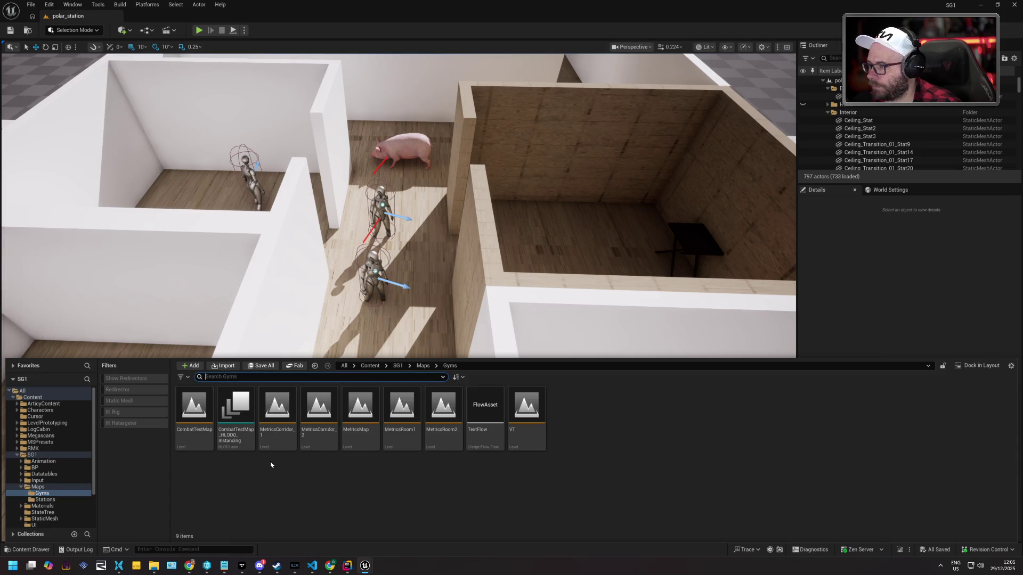
double_click(277, 421)
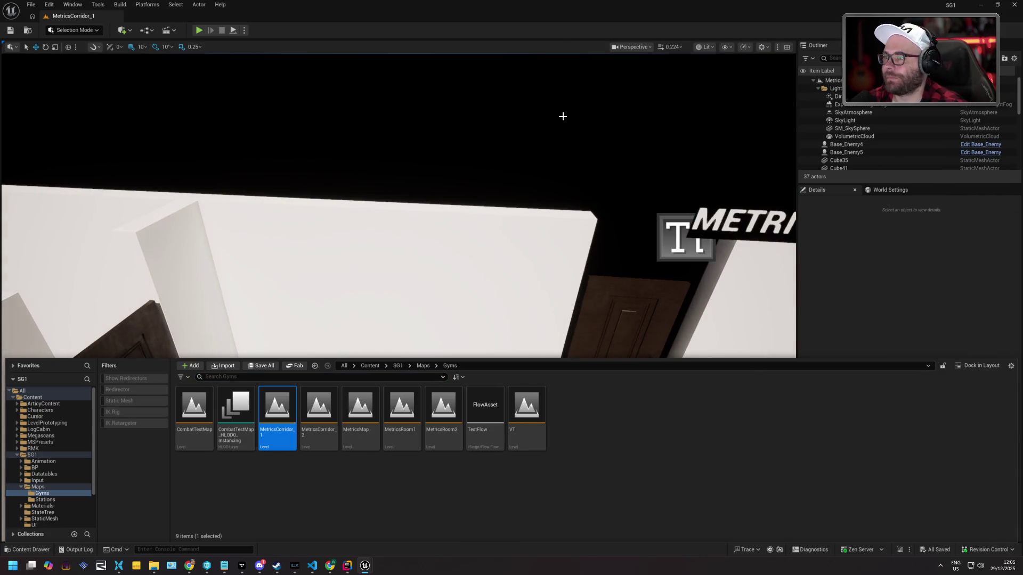
Start Play and run the character along the corridor, dodging and fighting the enemies
click(200, 30)
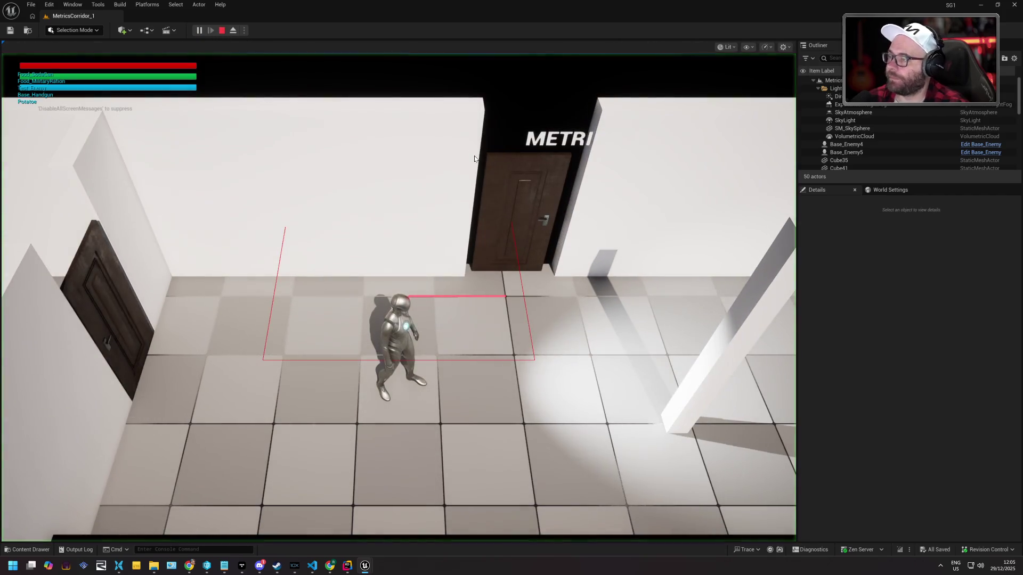
key(w)
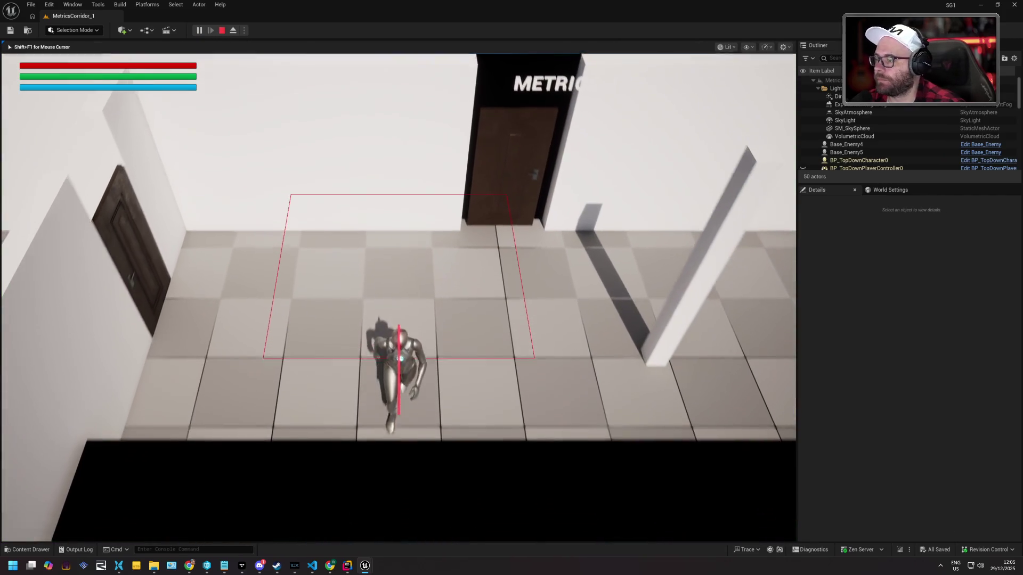
key(d)
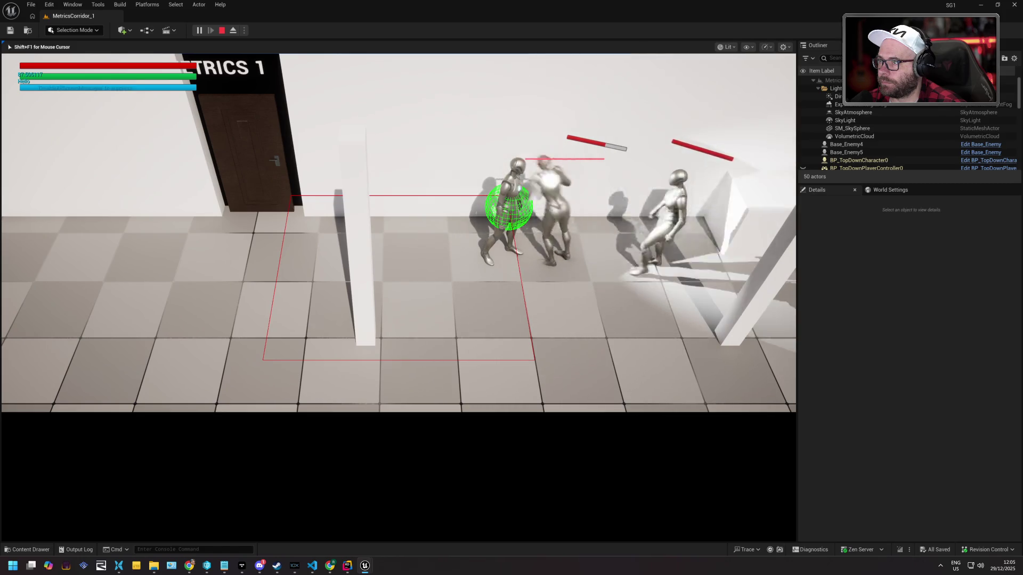
key(a)
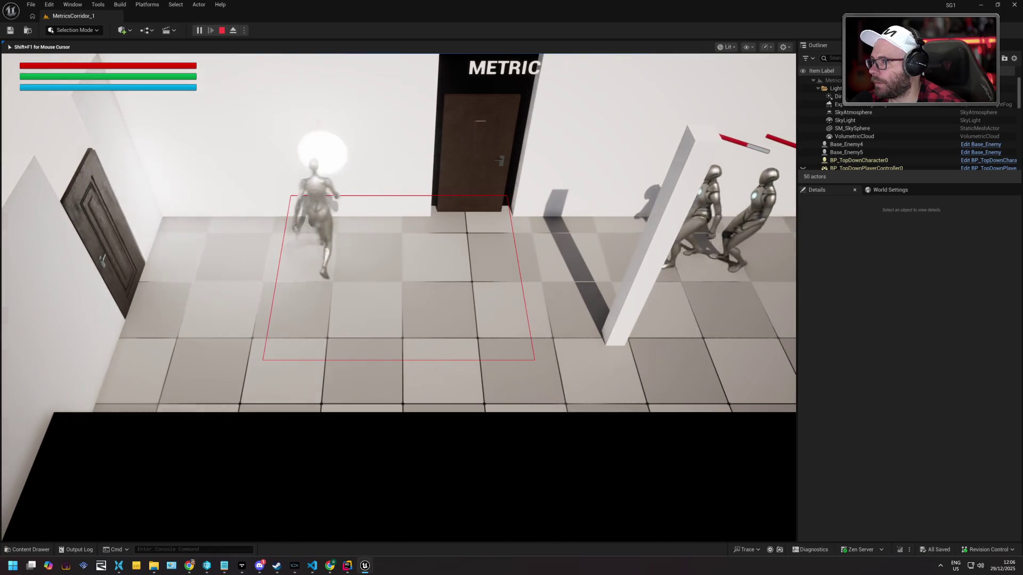
key(d)
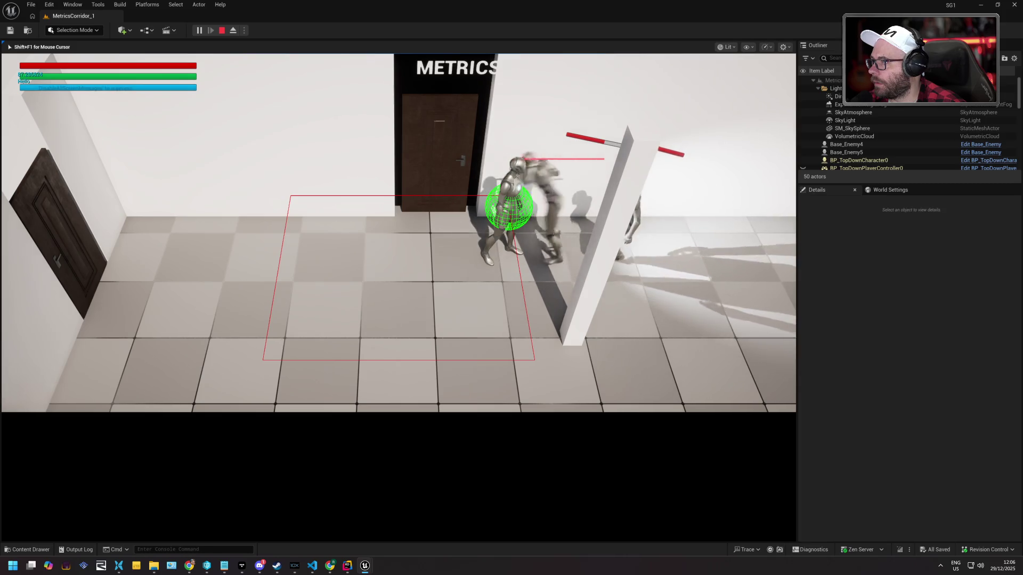
key(a)
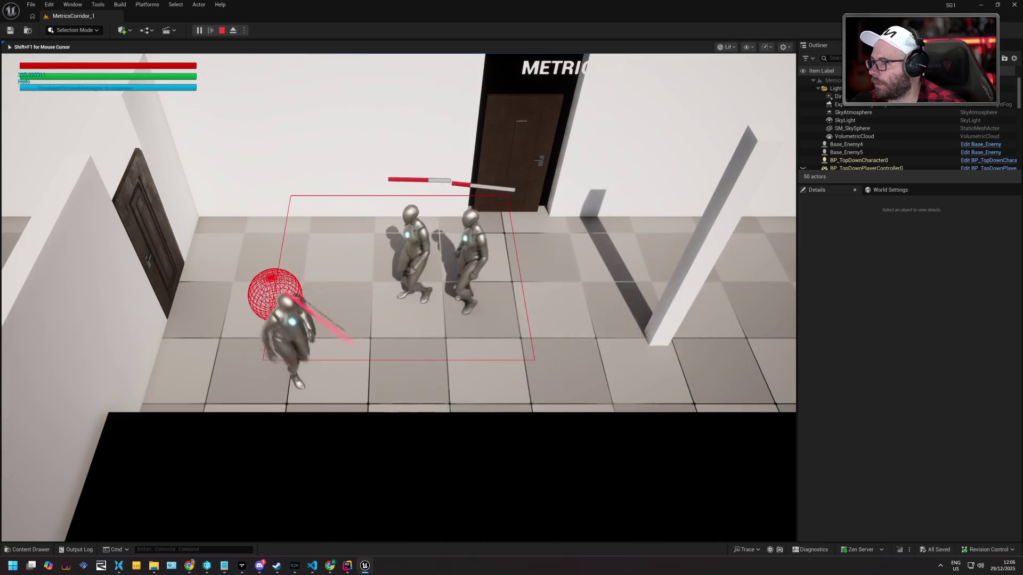
key(d)
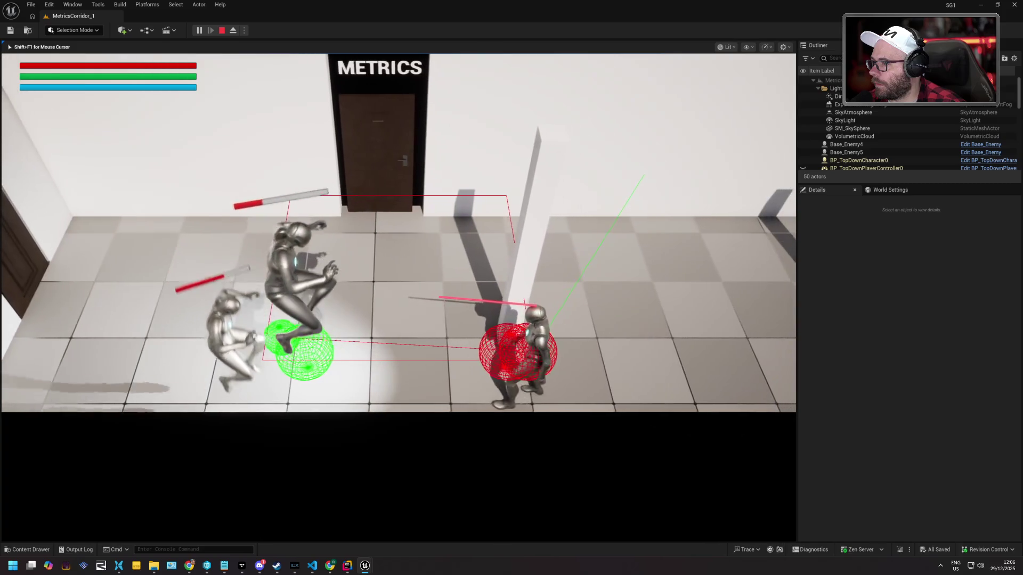
key(d)
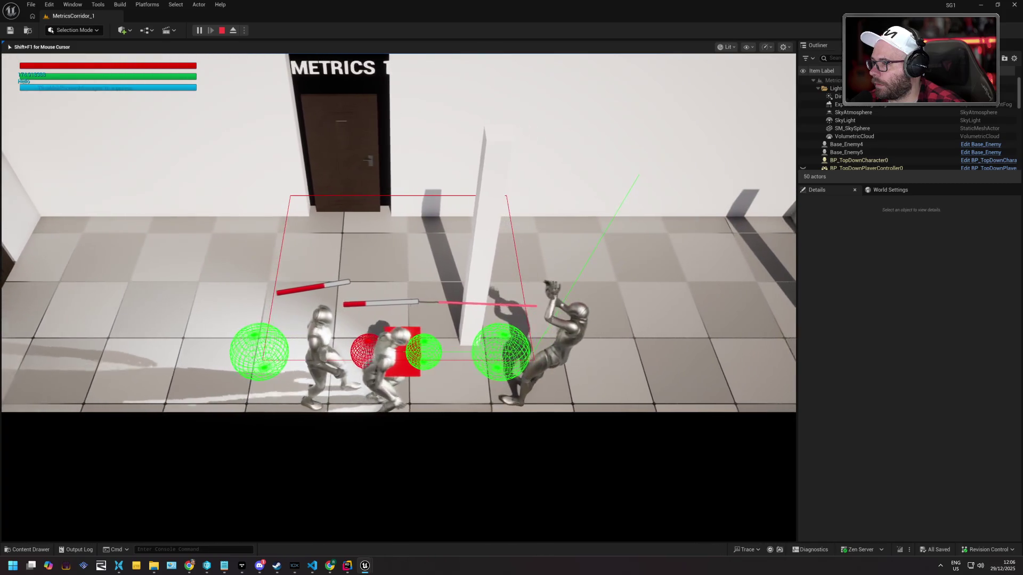
key(d)
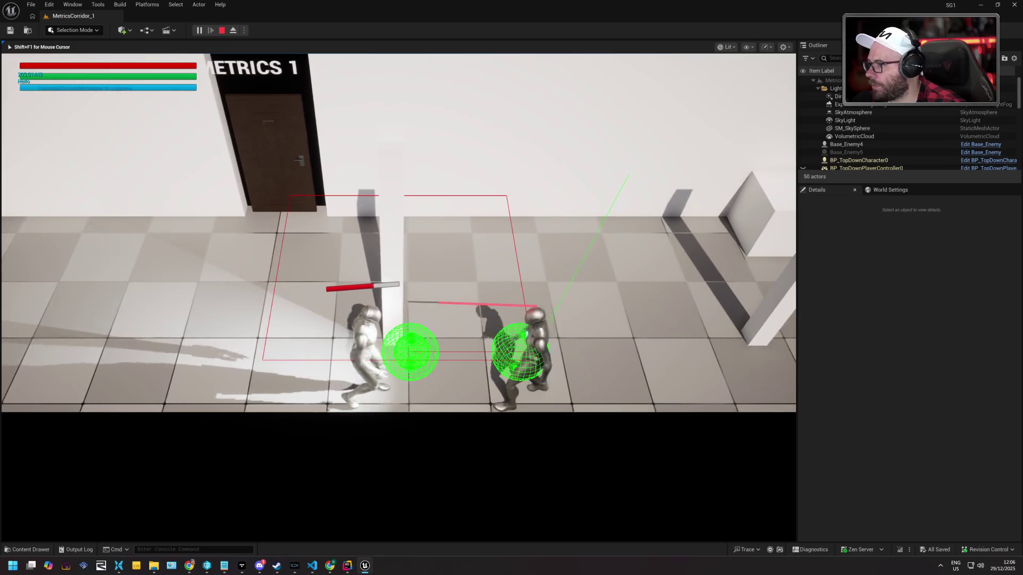
Run right past the pillar to the corridor end, then back left and up to the METRICS 1 door
key(d)
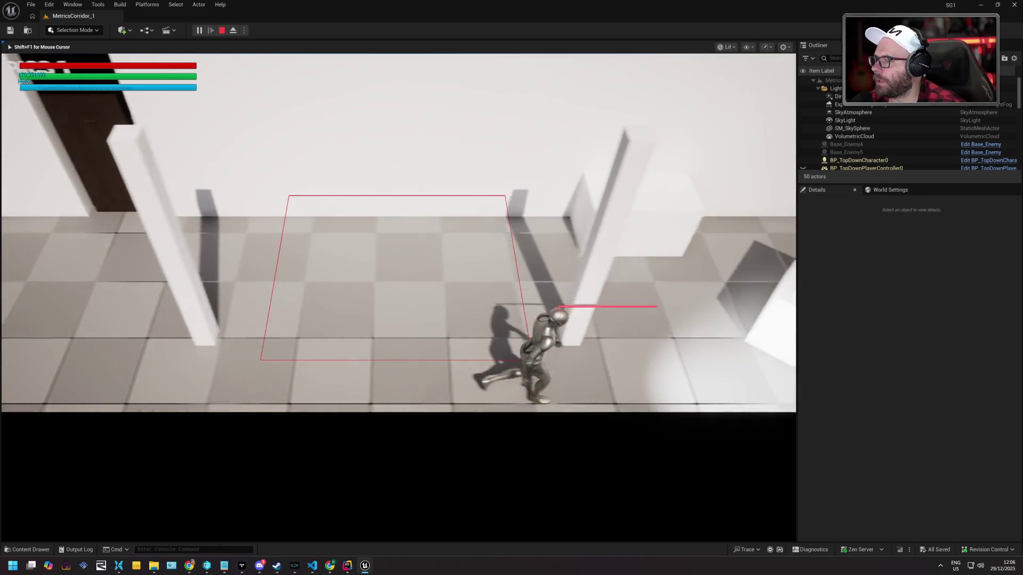
key(d)
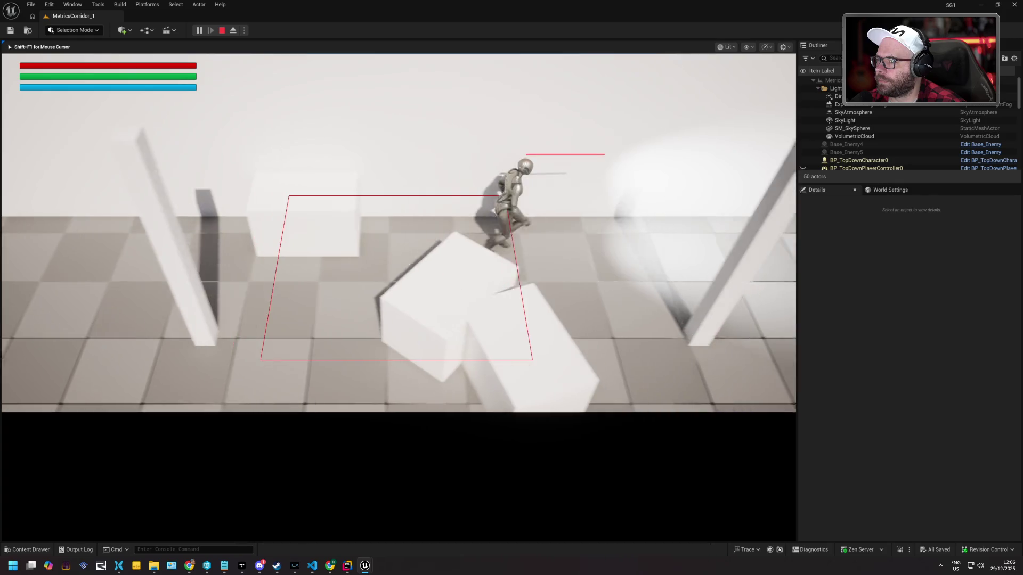
key(d)
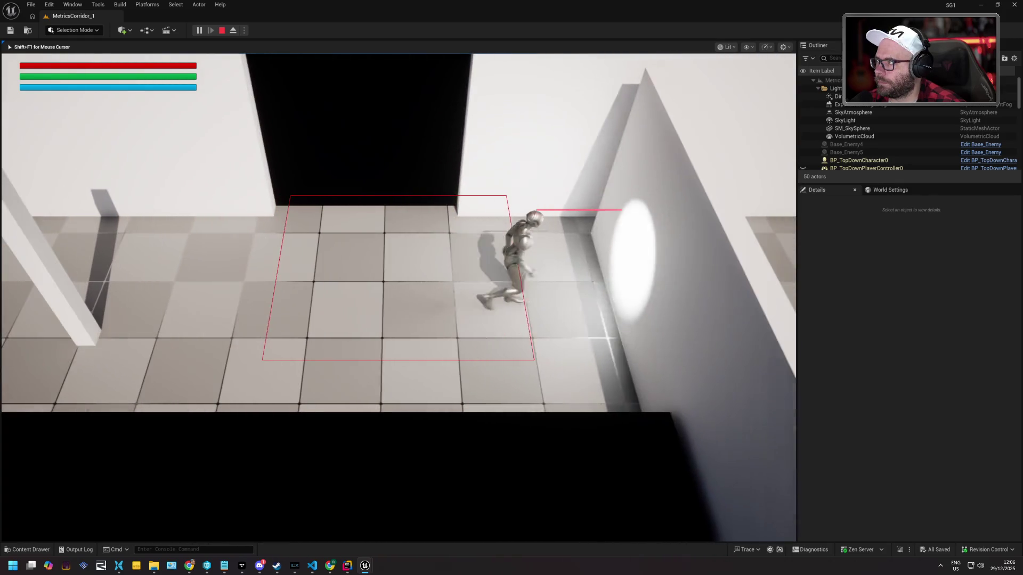
key(a)
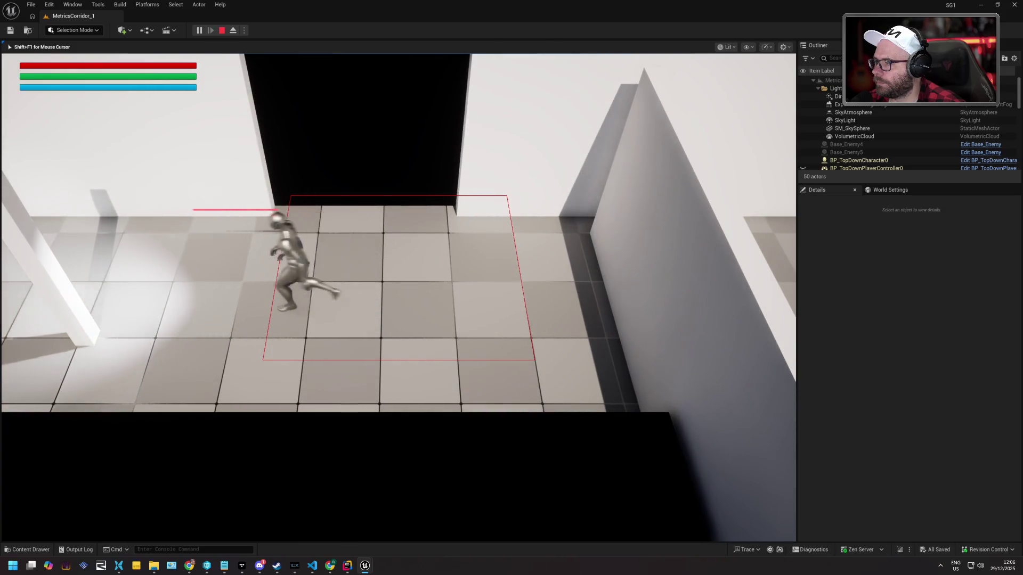
key(a)
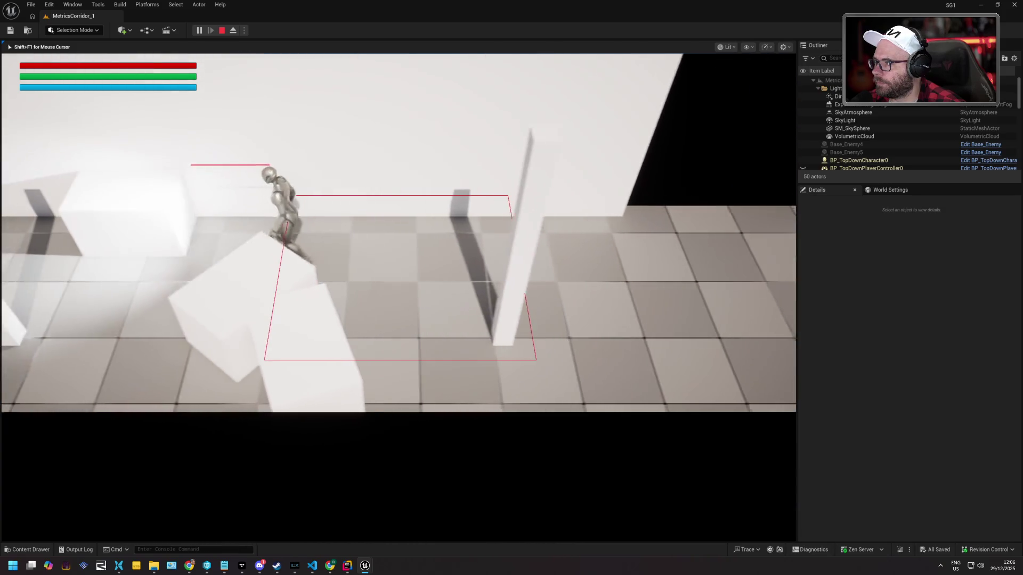
key(a)
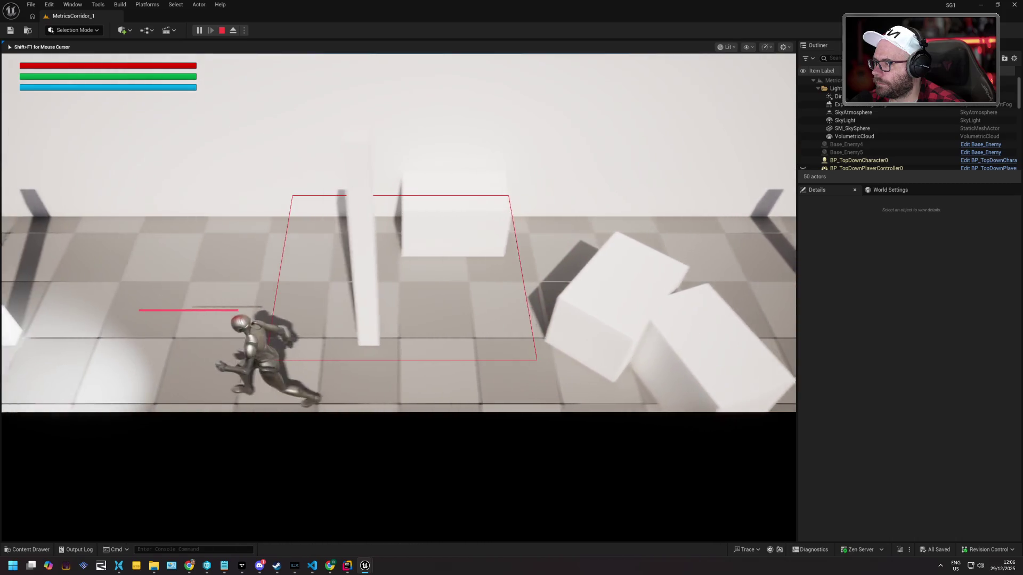
key(a)
key(w)
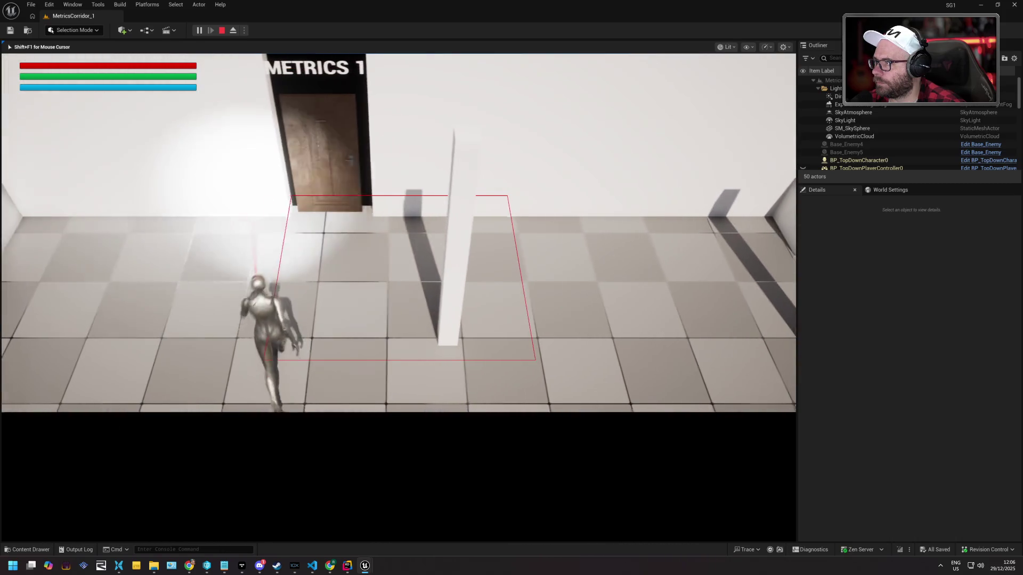
key(w)
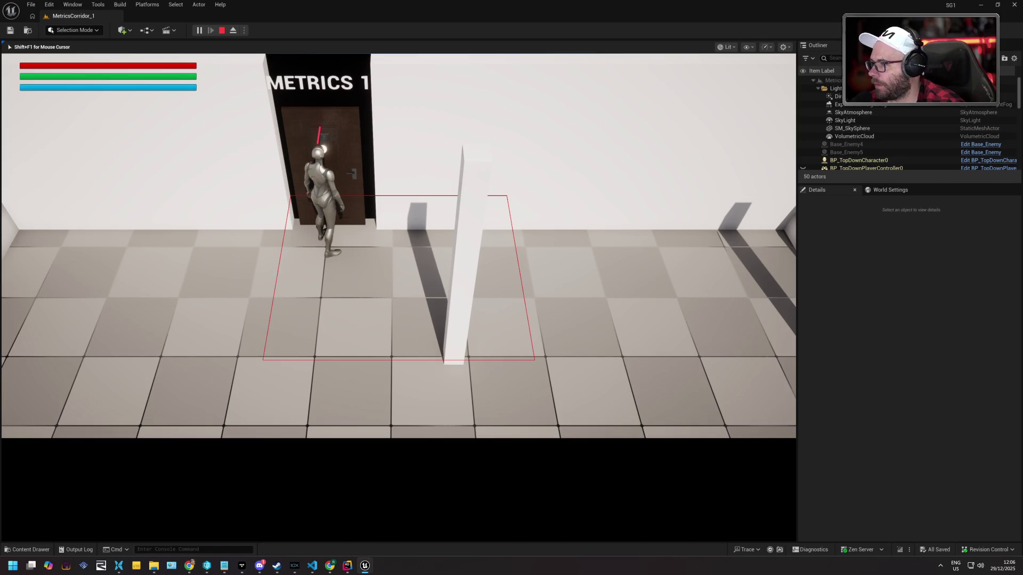
Bring Rider to the front
key(alt+Tab)
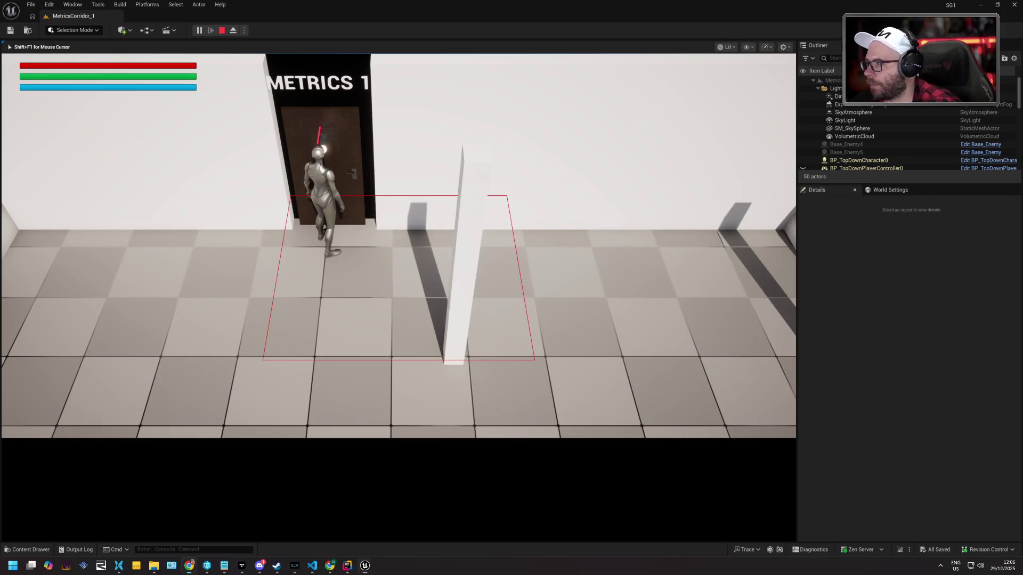
key(alt+Tab)
key(Tab)
key(Tab)
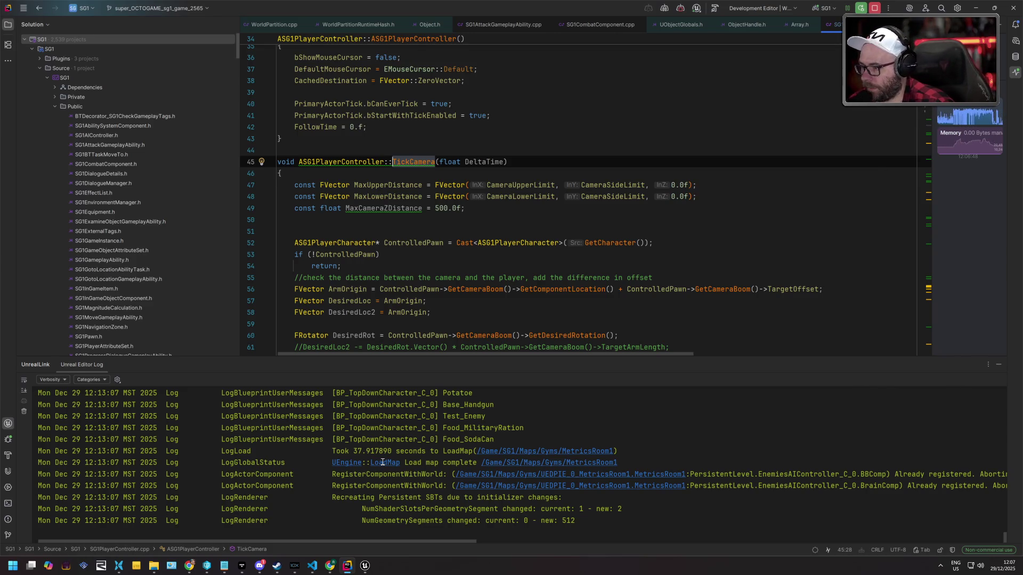
After reading Rider's Unreal log, switch back to the running play session
key(alt+Tab)
key(Tab)
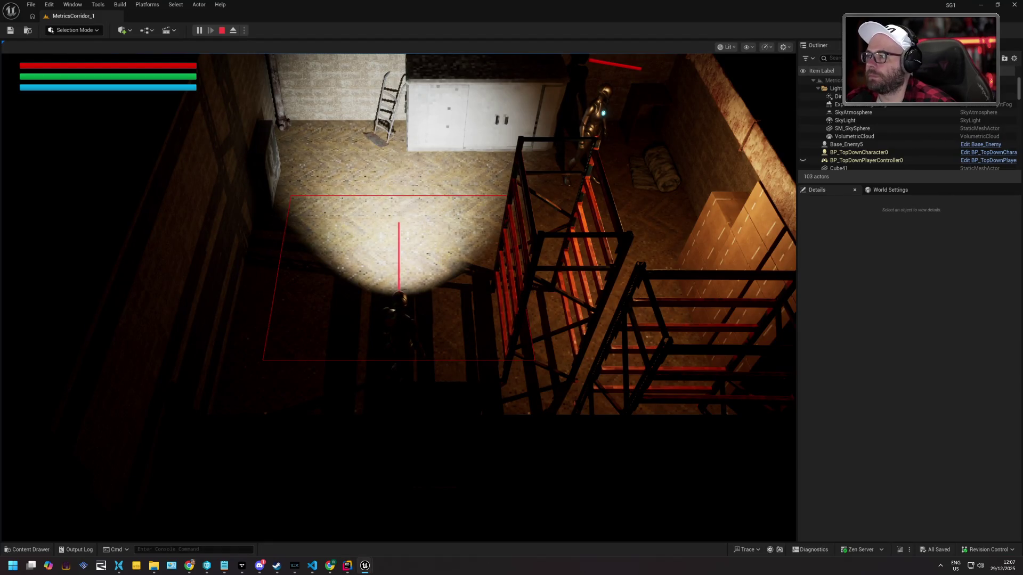
Walk the character up-left through the dark room, then toward the stairs and across to the wall
key(a)
key(w)
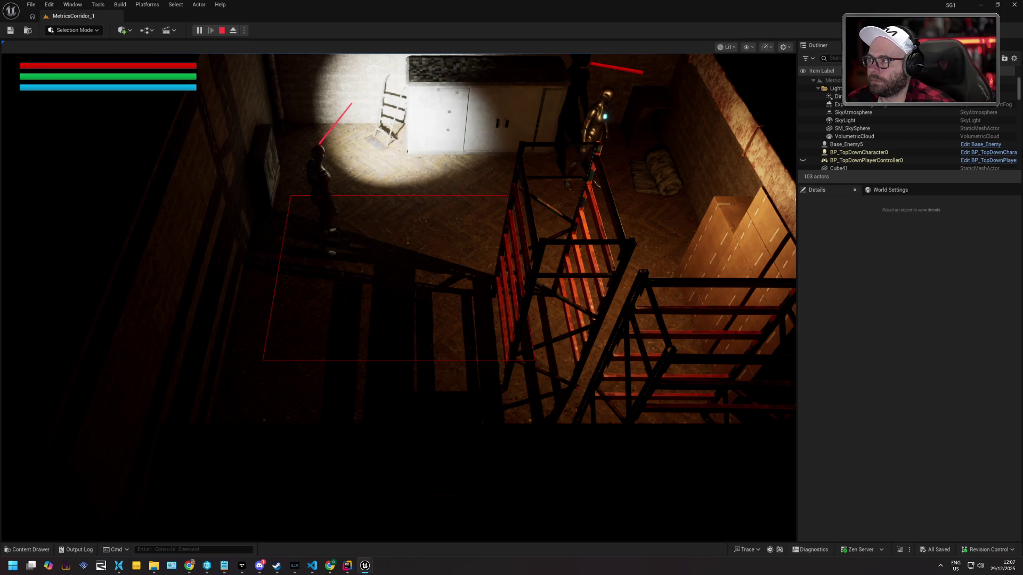
key(w)
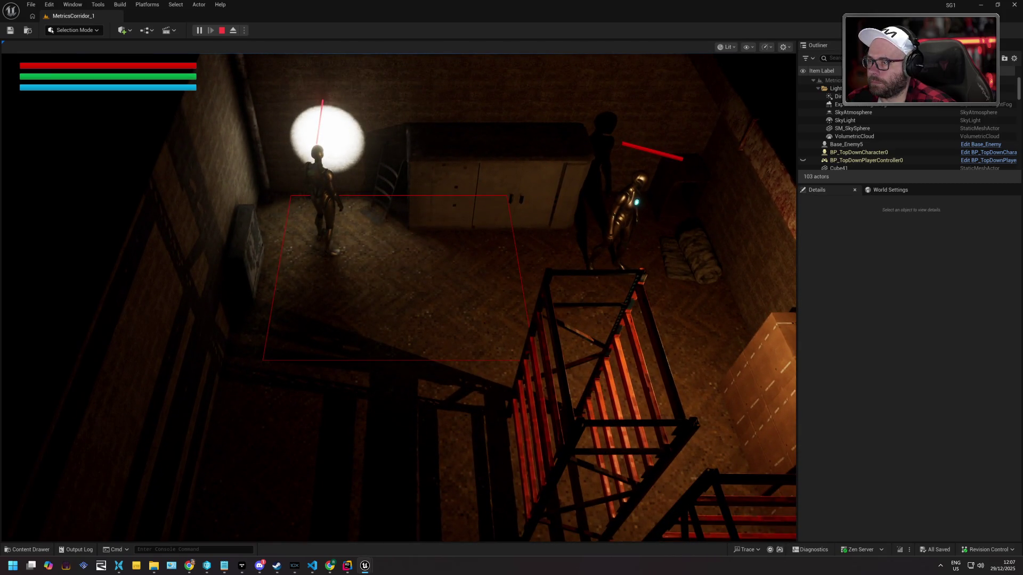
key(d)
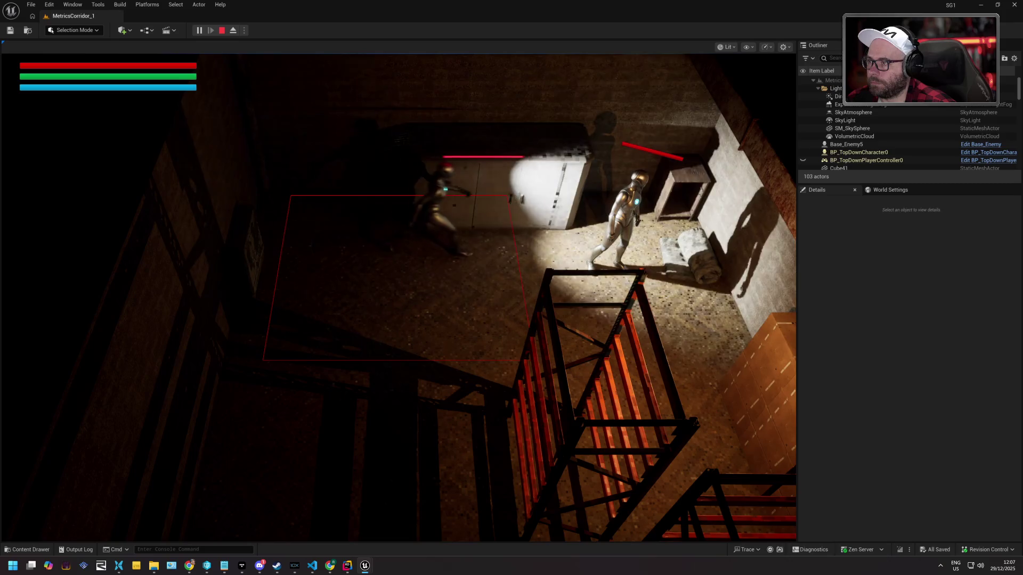
key(s)
key(s)
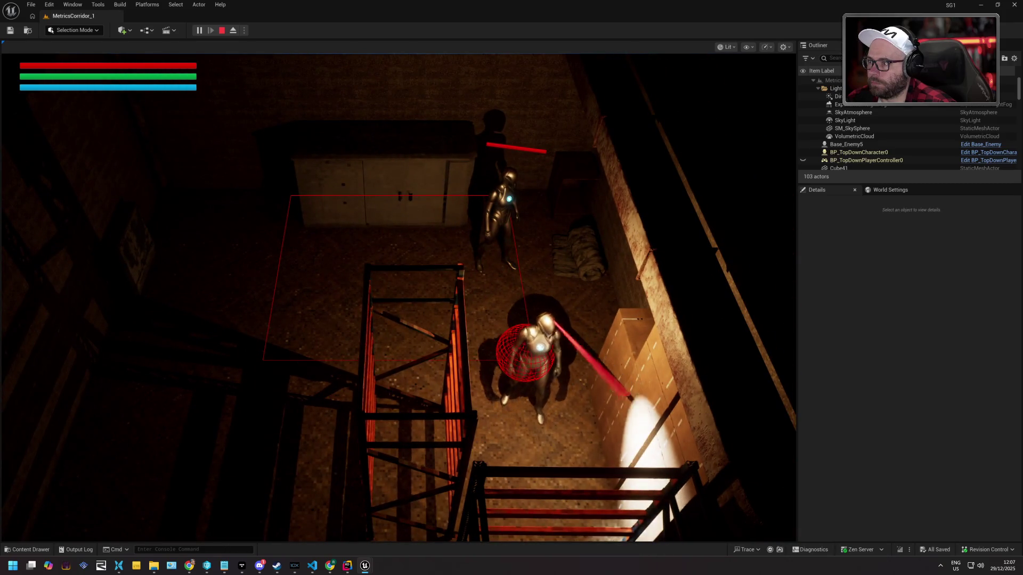
key(a)
key(d)
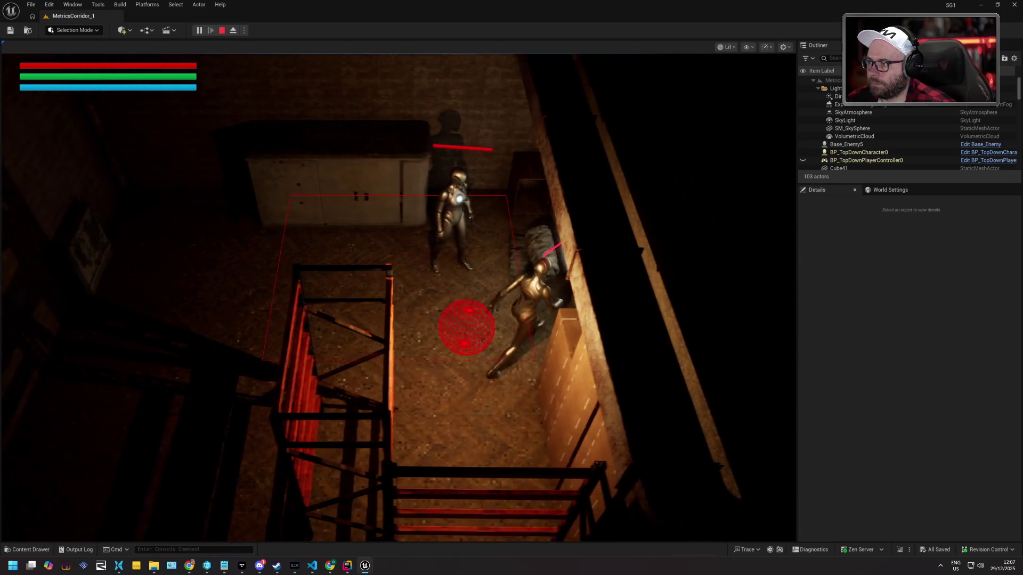
Walk left across the room, up toward the ladder and cabinets, then back down to the stairs
key(a)
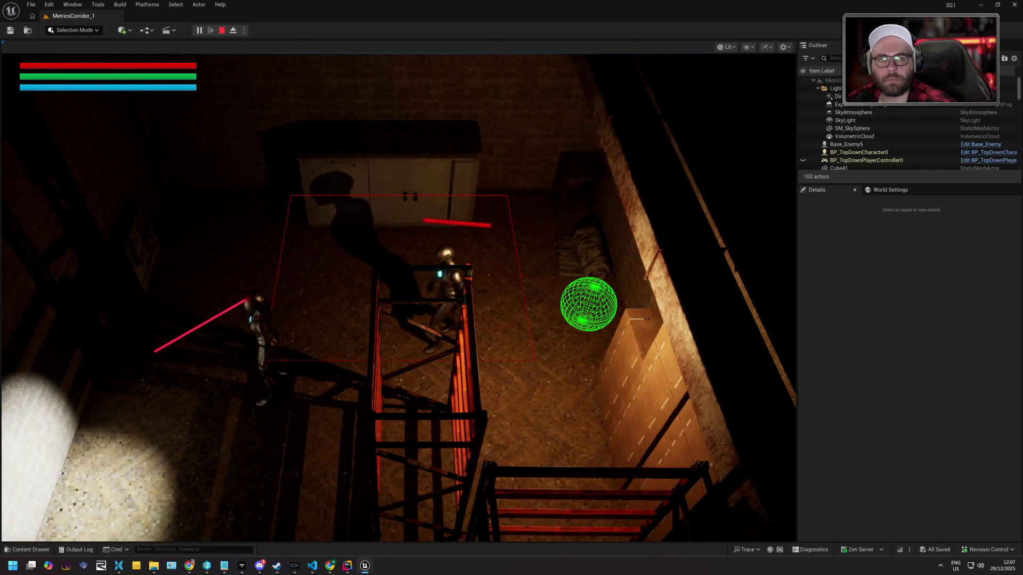
key(s)
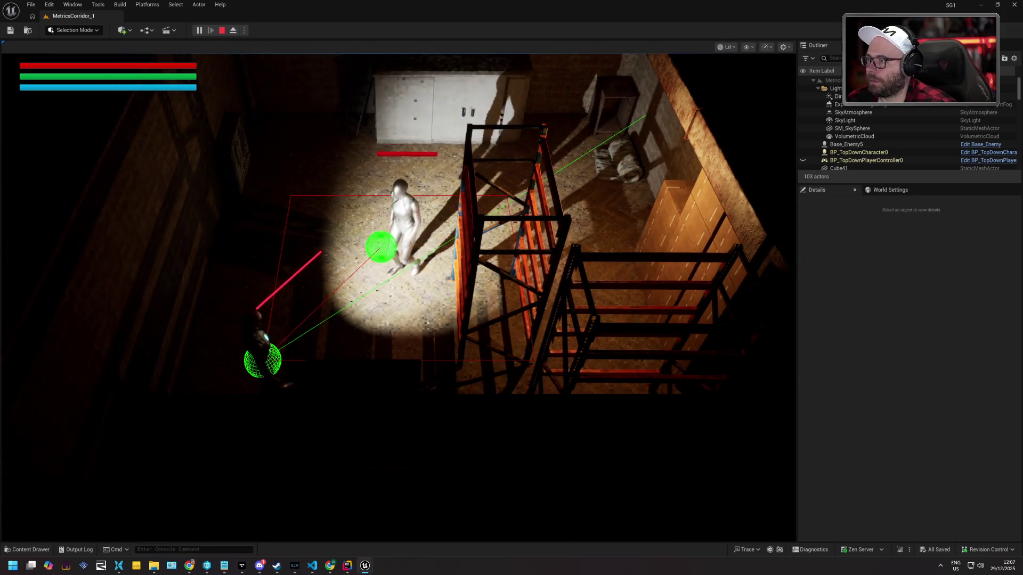
key(a)
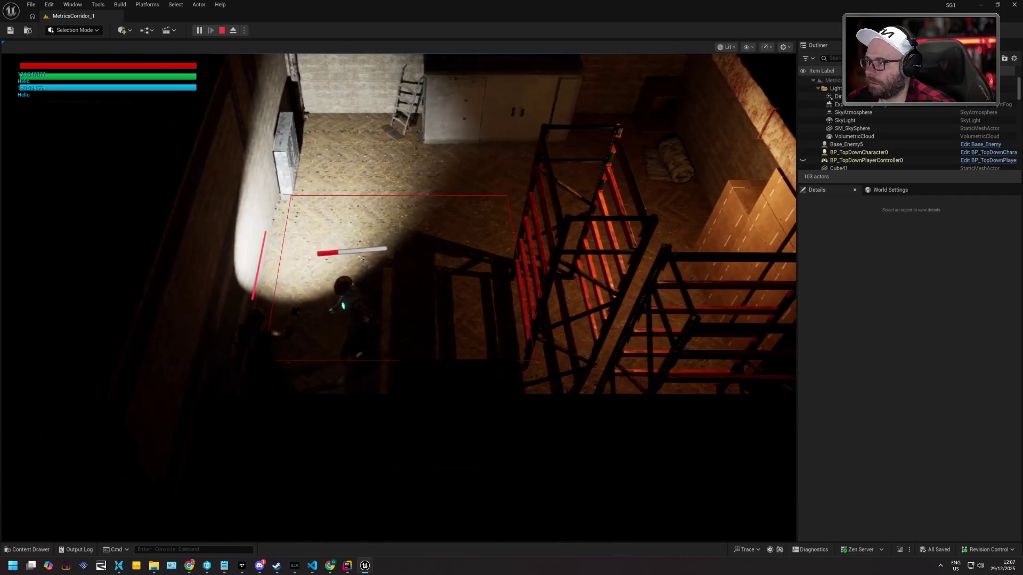
key(w)
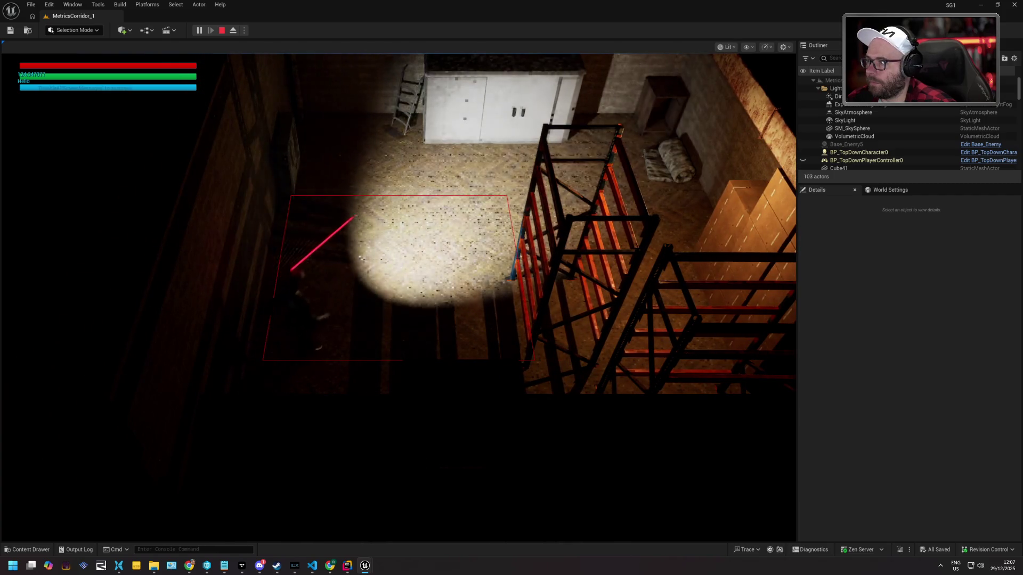
key(w)
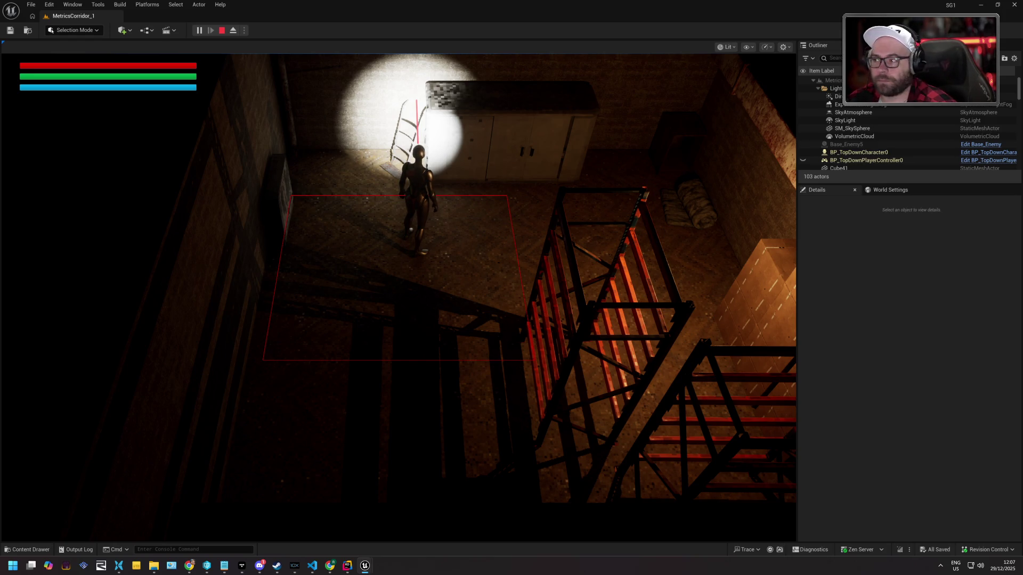
key(s)
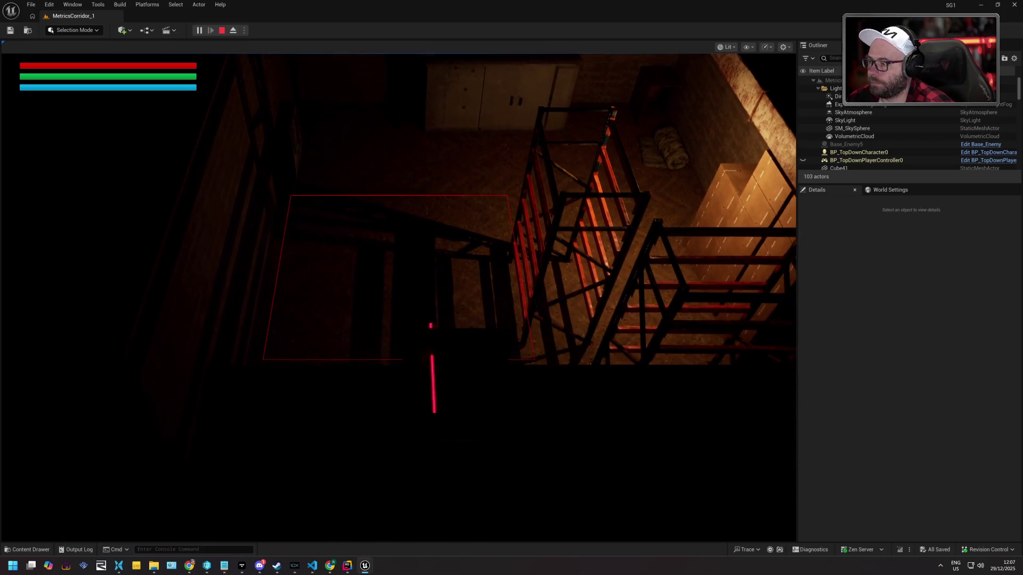
Run left along the METRICS corridor, then turn and run right toward the doorway
key(a)
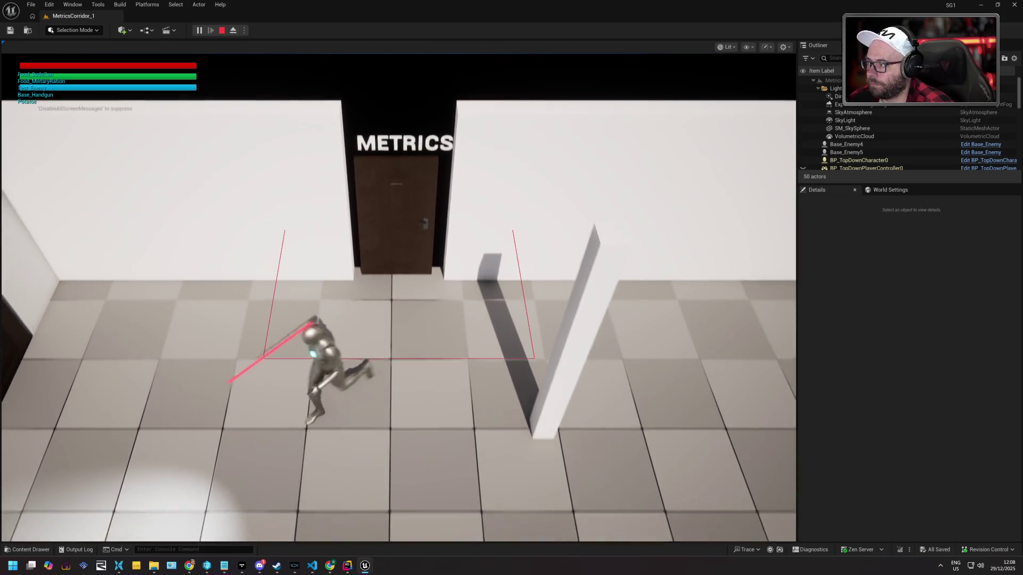
key(a)
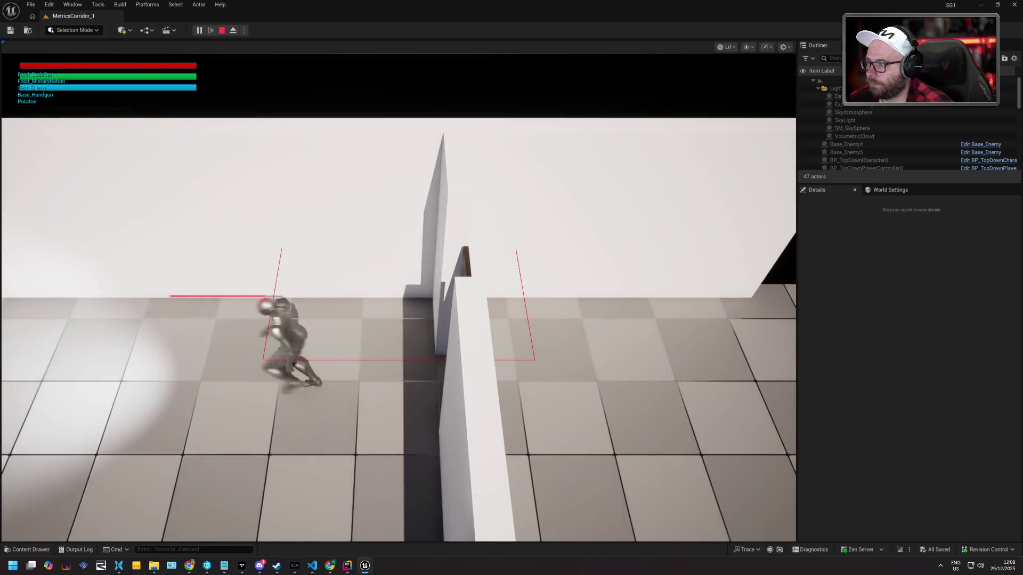
key(a)
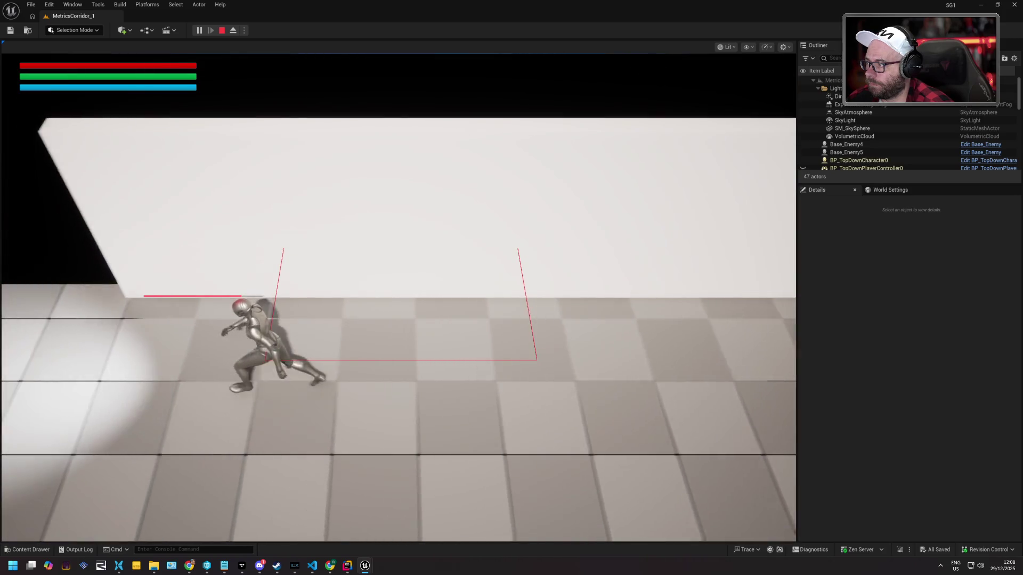
key(d)
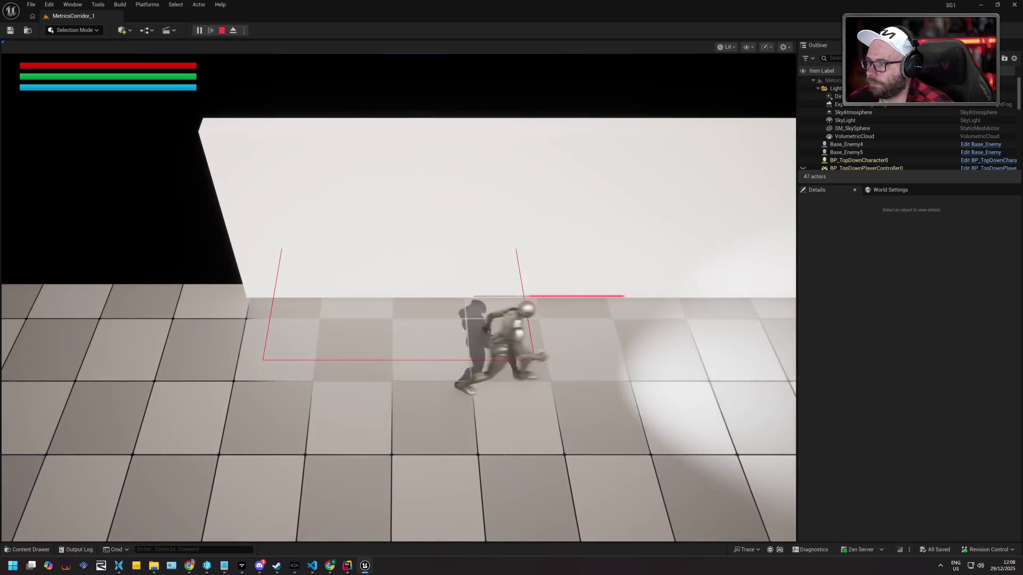
key(d)
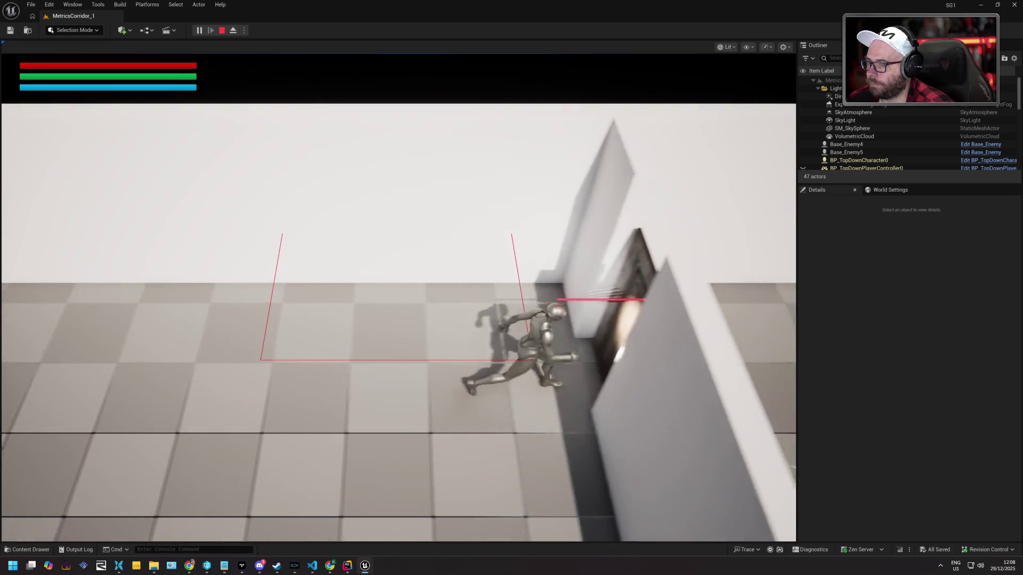
key(d)
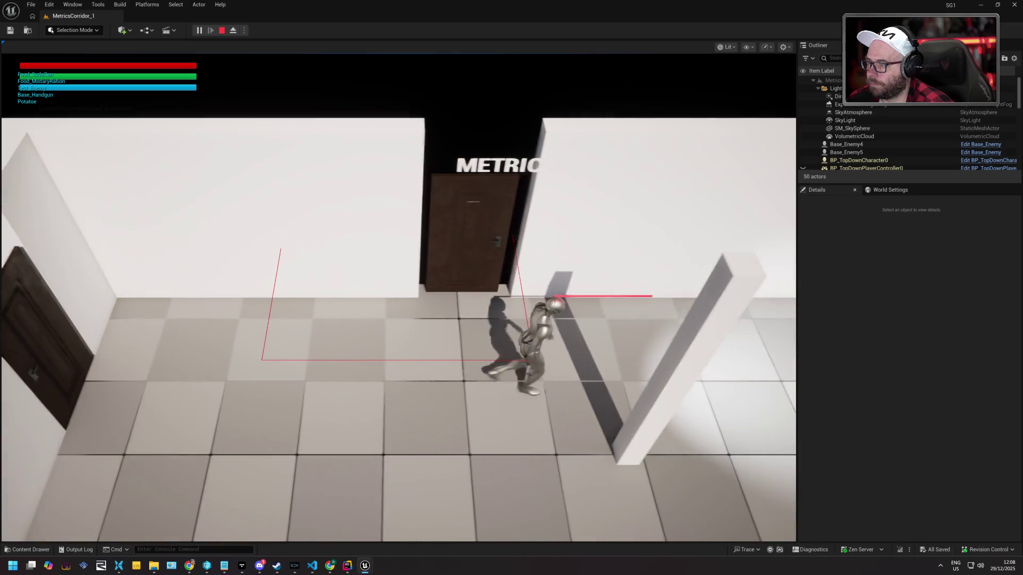
Walk up into the lit stairwell room, back down to the corridor, and run right past the pillars
key(w)
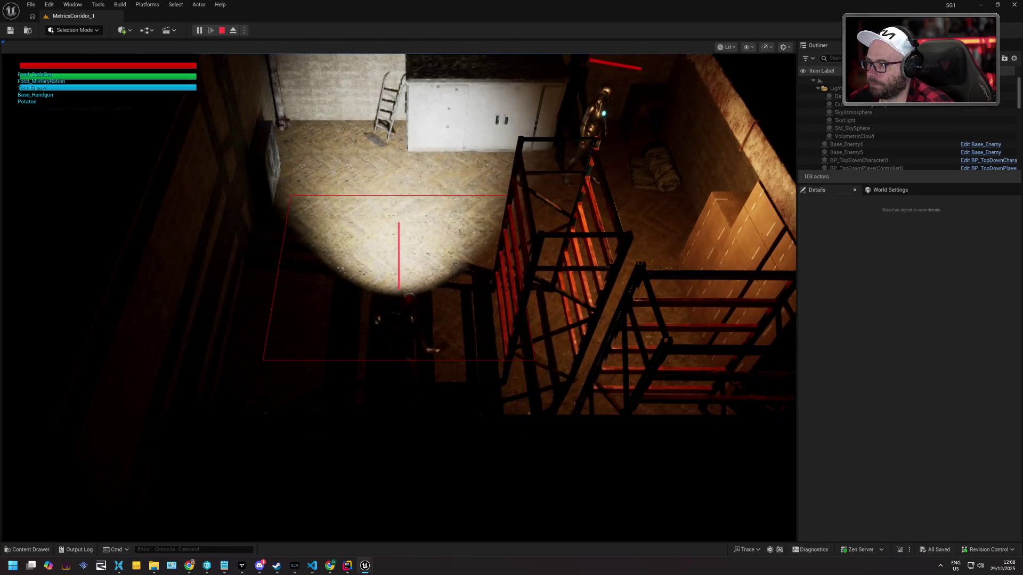
key(w)
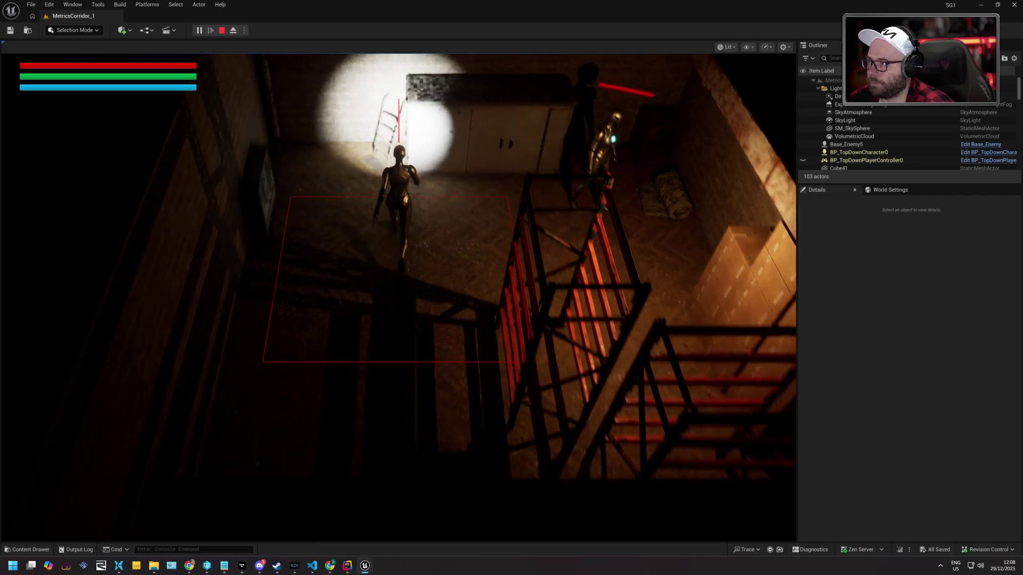
key(s)
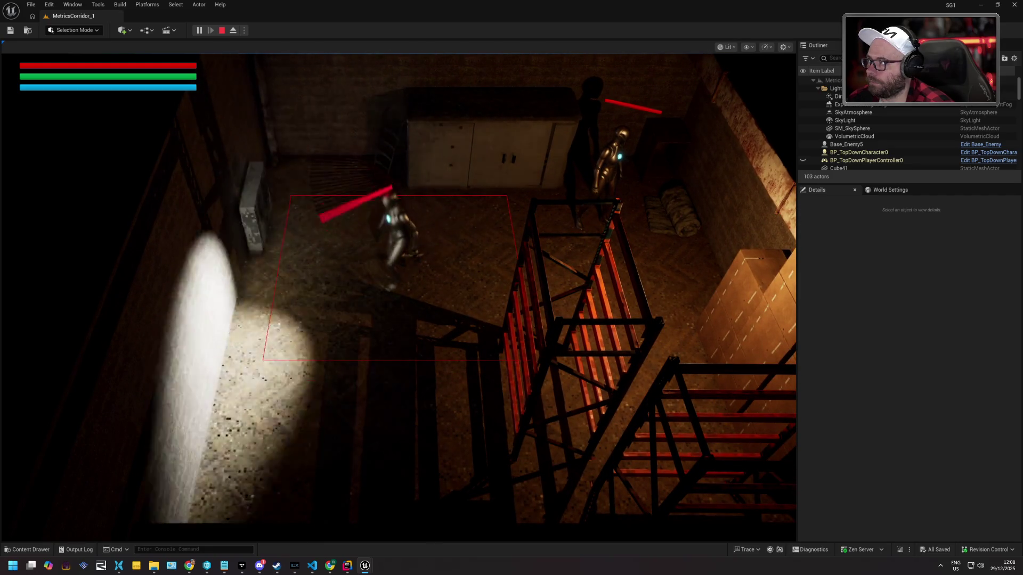
key(s)
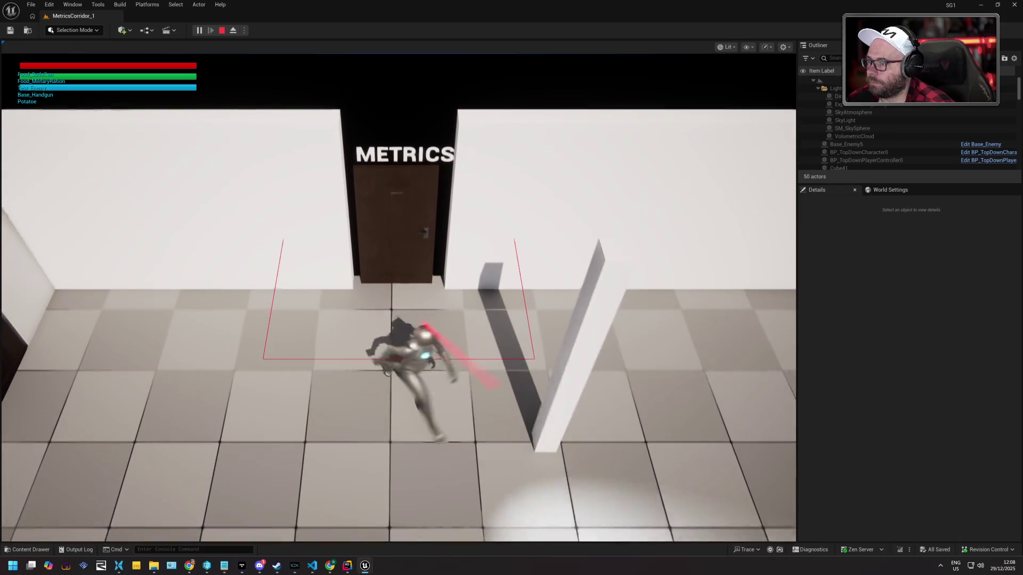
key(d)
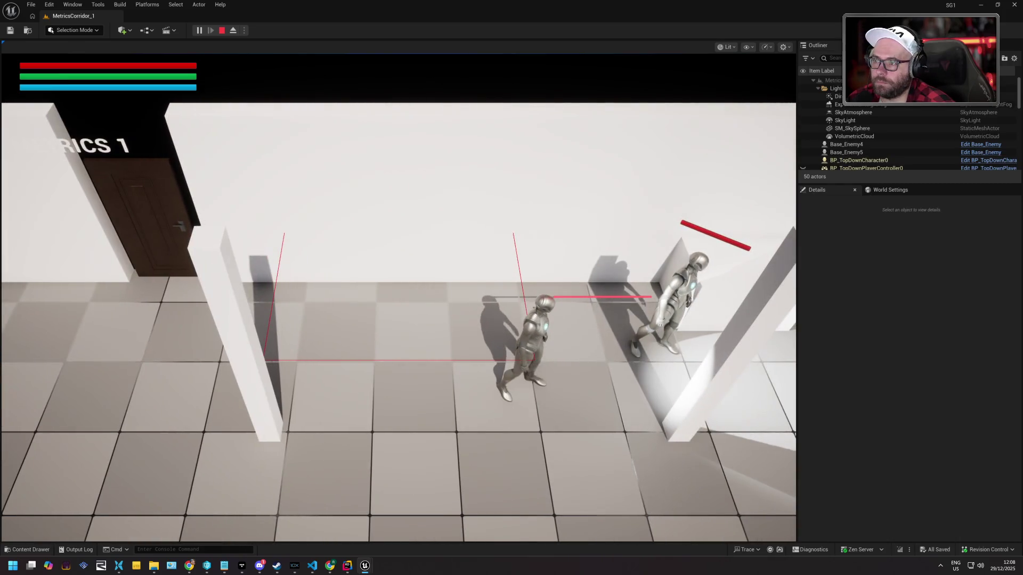
Approach the enemies, then flee left down the corridor as they chase the player
key(a)
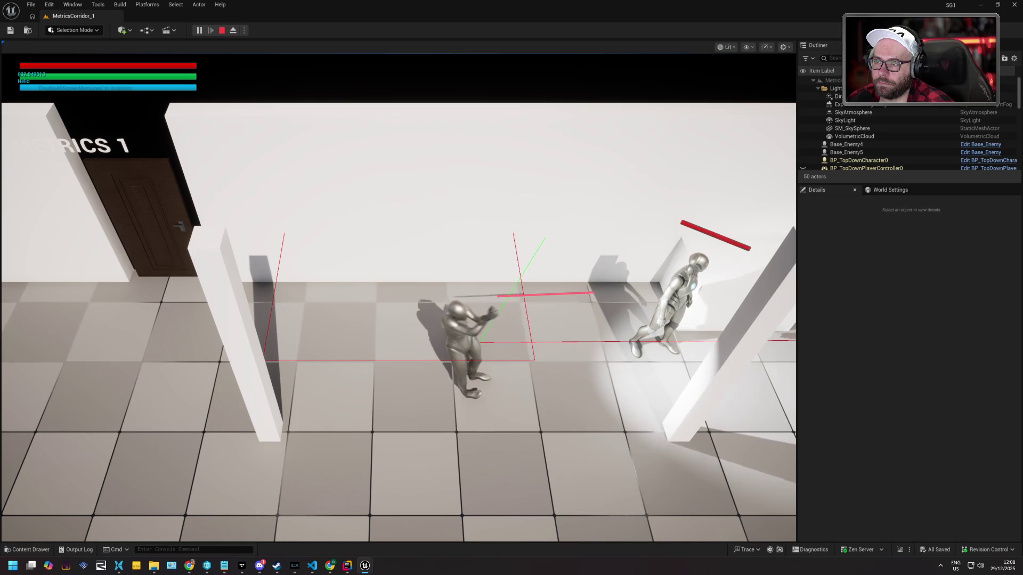
key(a)
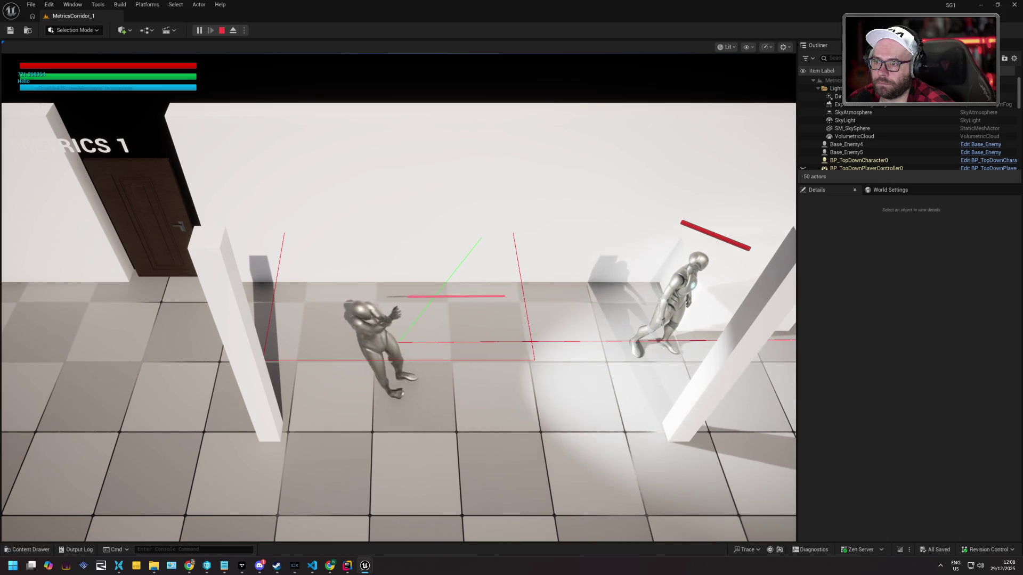
key(d)
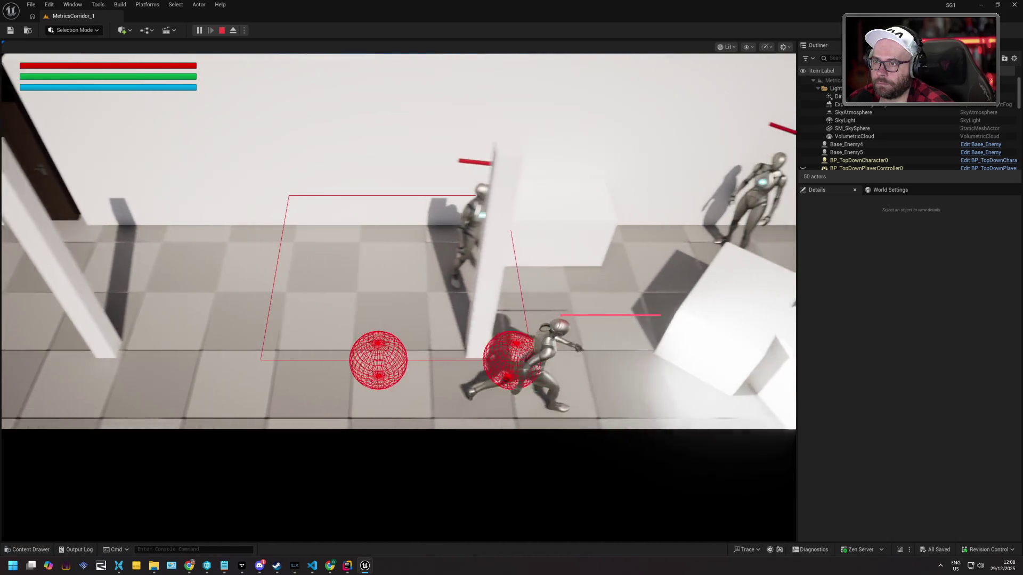
key(a)
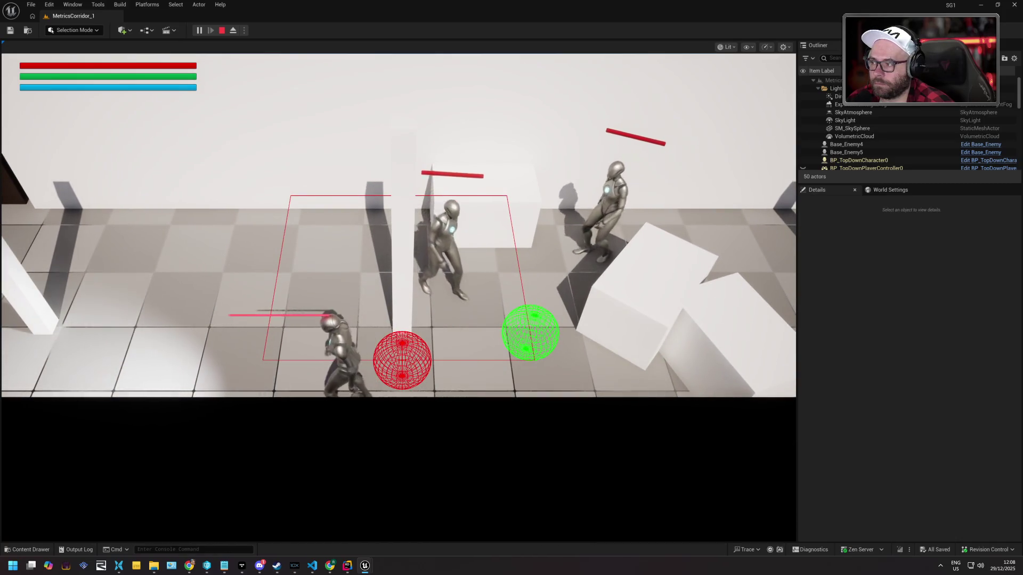
key(a)
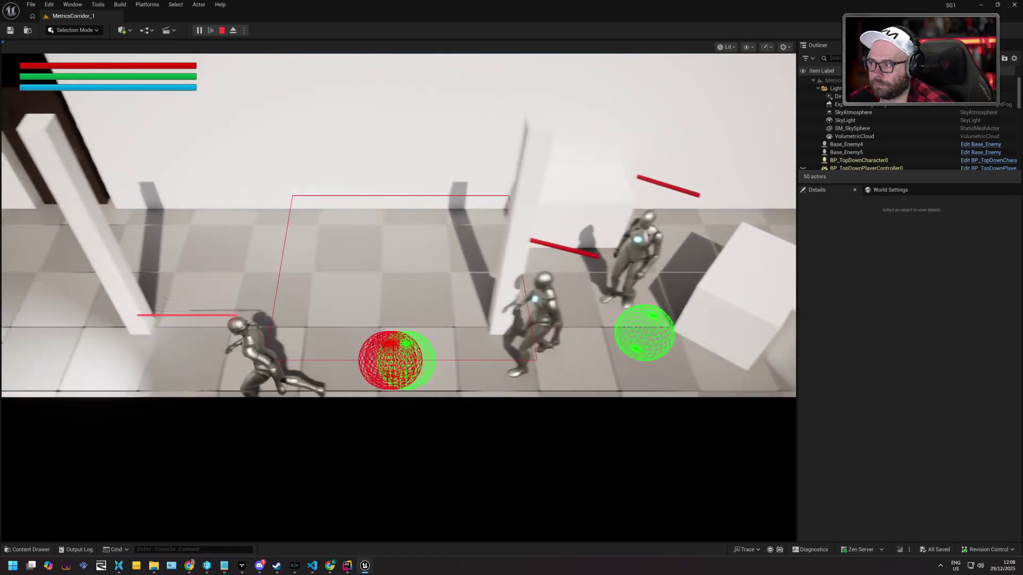
key(a)
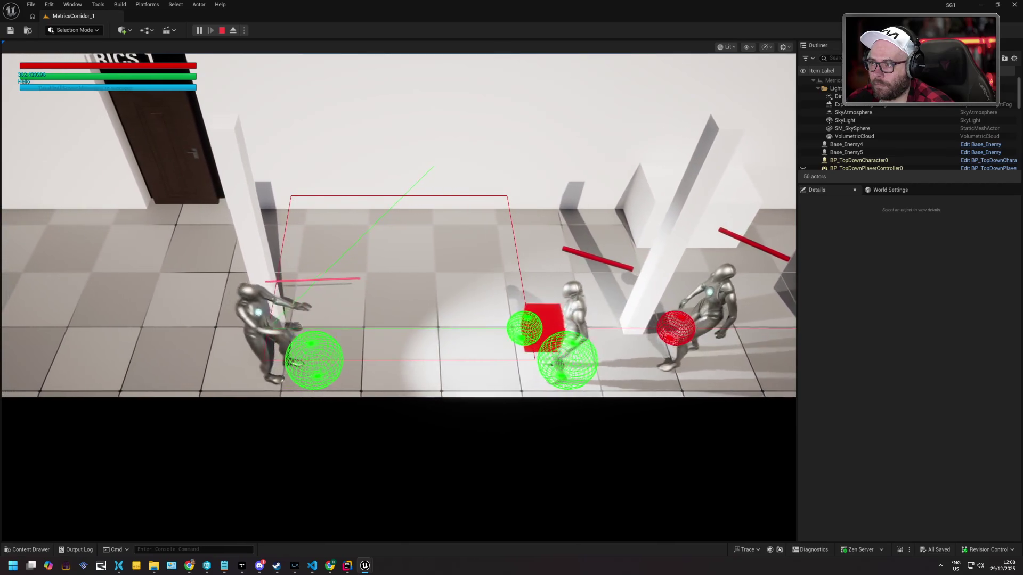
key(a)
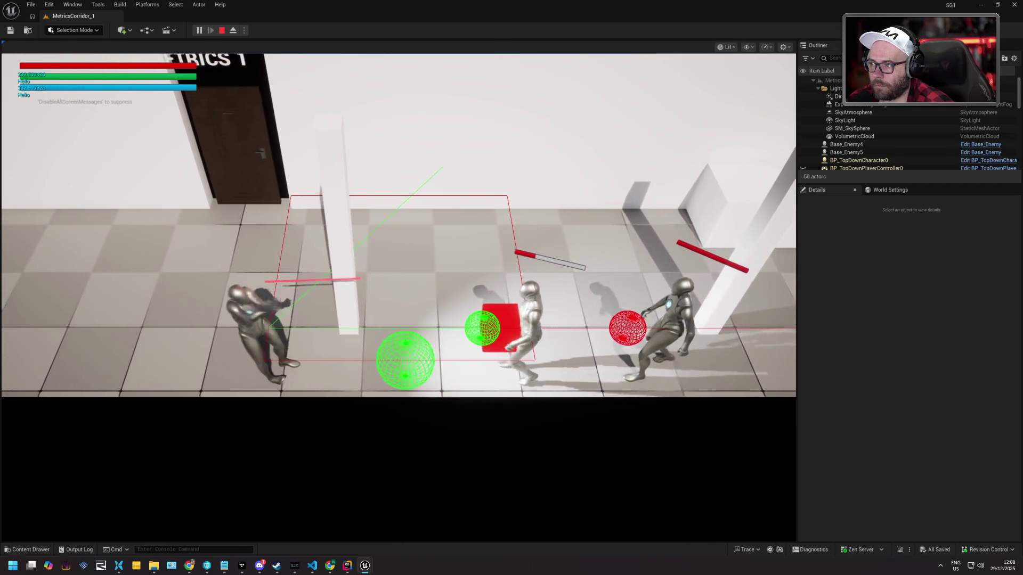
key(a)
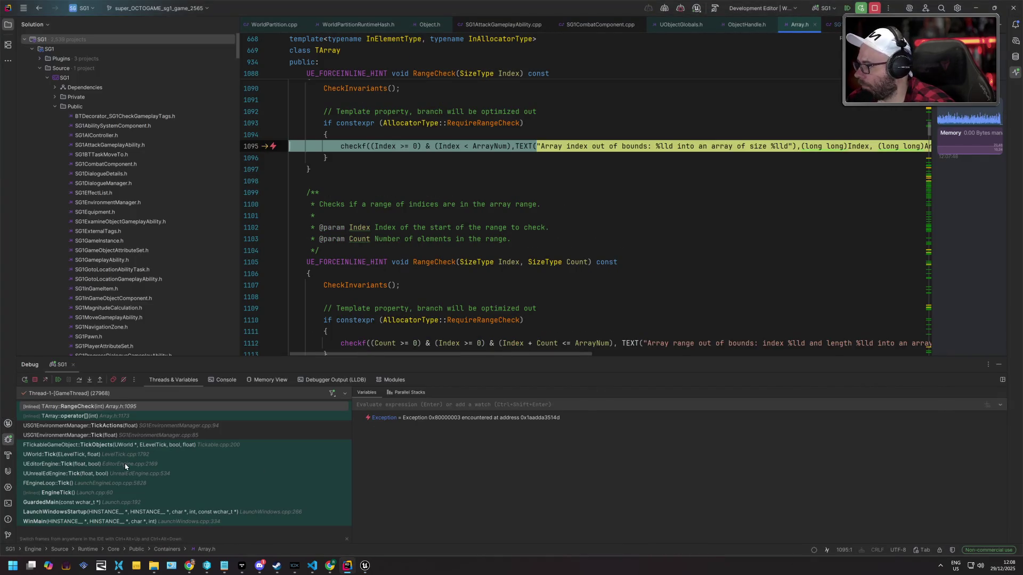
Open the TickActions call-stack frame, inspect CombatTurn at line 94, then stop debugging
click(118, 426)
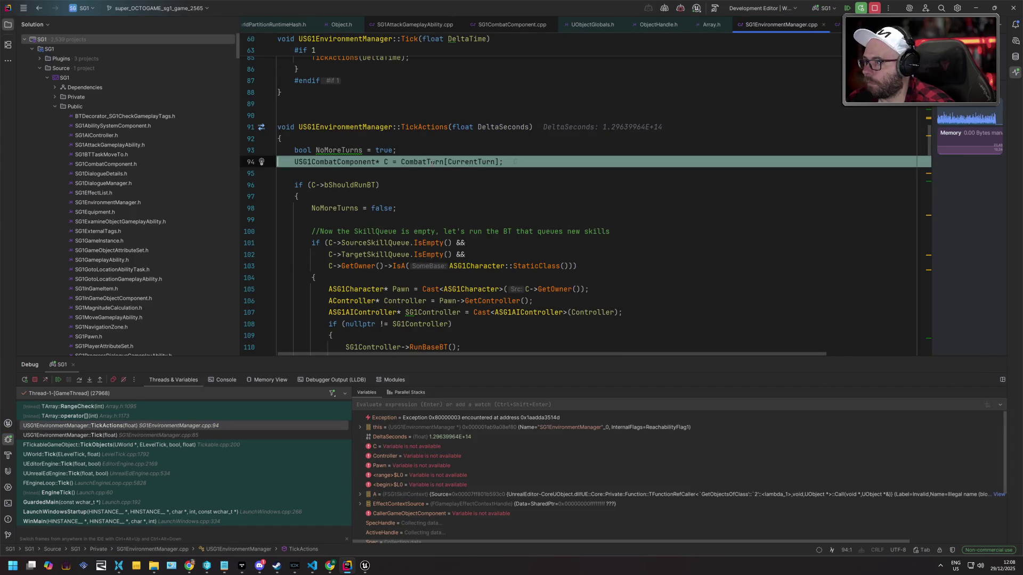
mouse_move(432, 163)
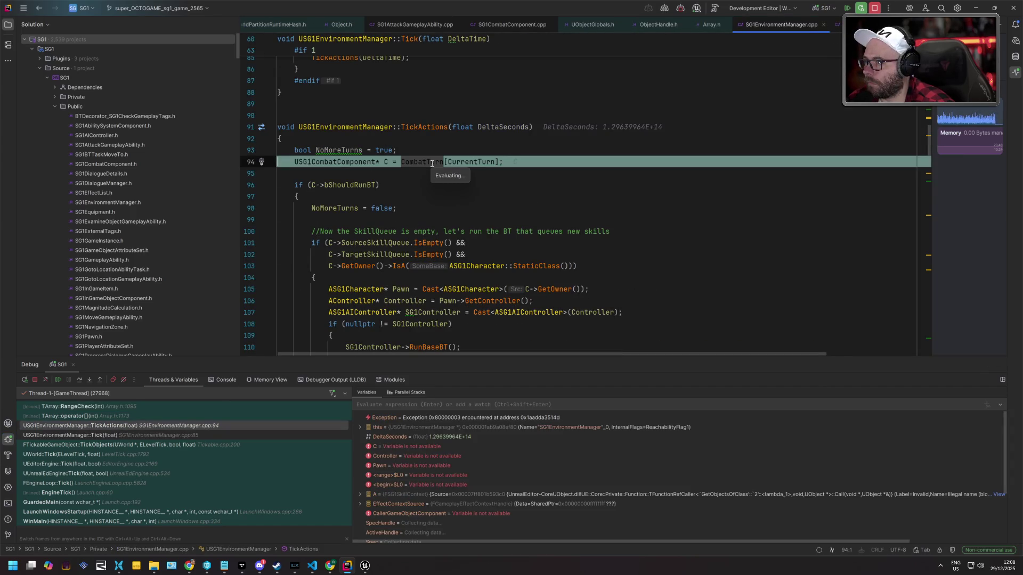
click(443, 103)
mouse_move(462, 163)
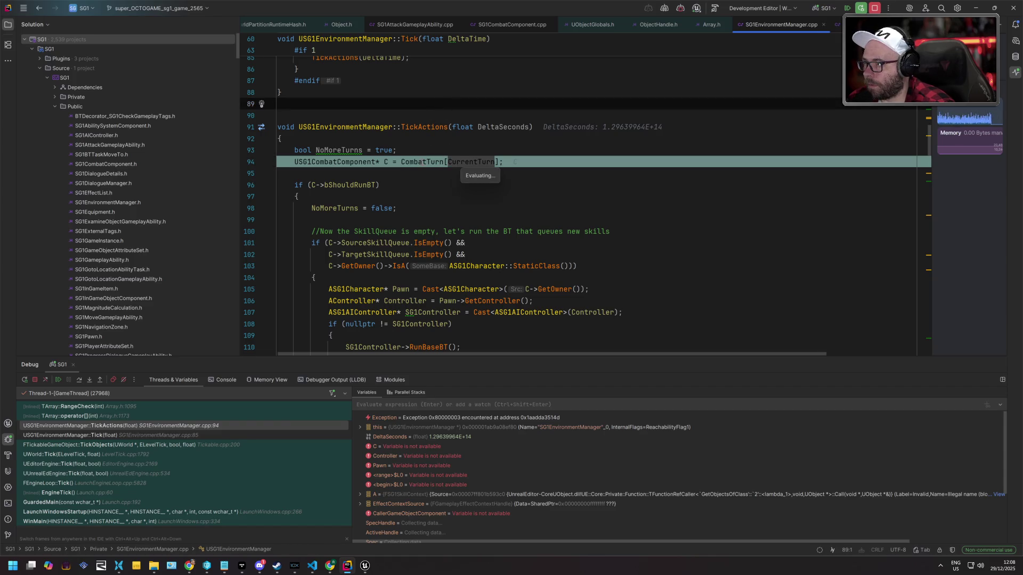
mouse_move(422, 162)
click(419, 94)
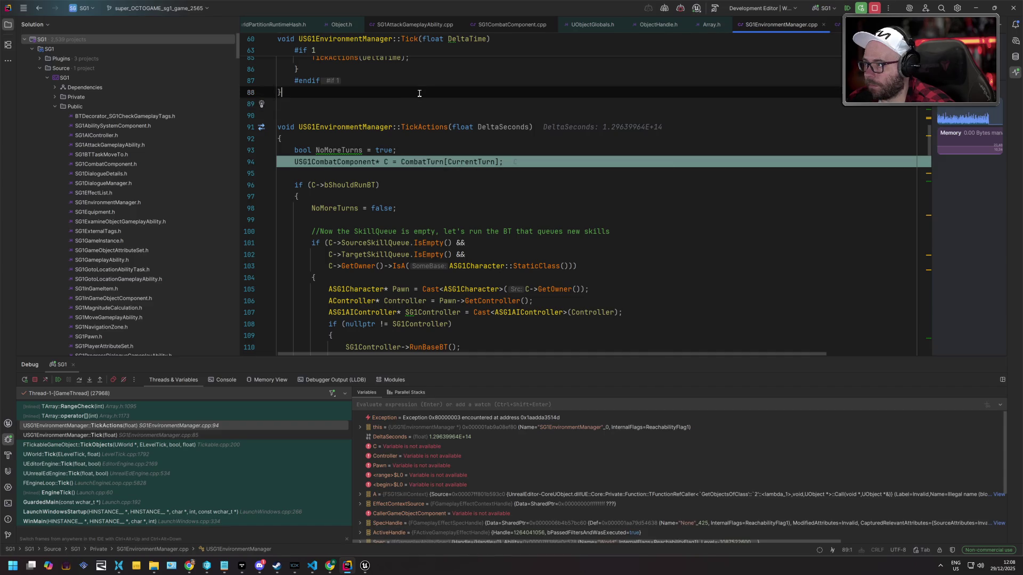
key(ctrl+F2)
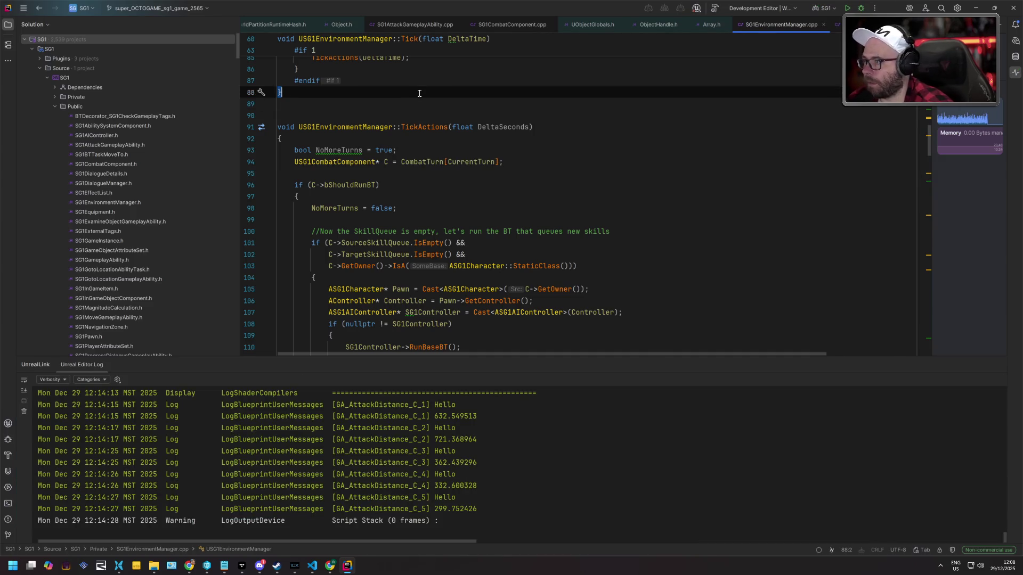
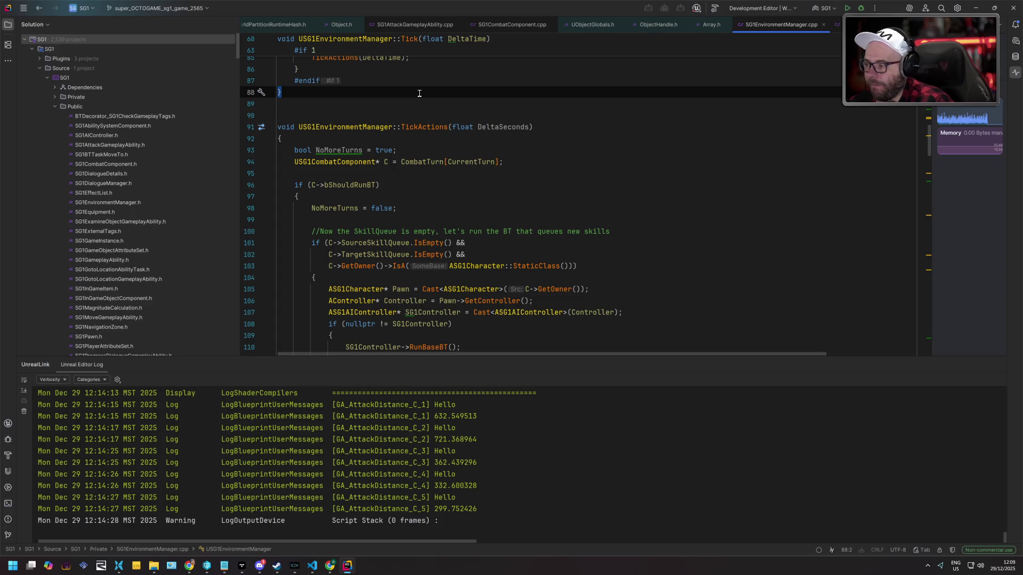
Build the SG1 project in Rider with Ctrl+Shift+B, then bring up the Unreal Editor's polar_station level
click(433, 176)
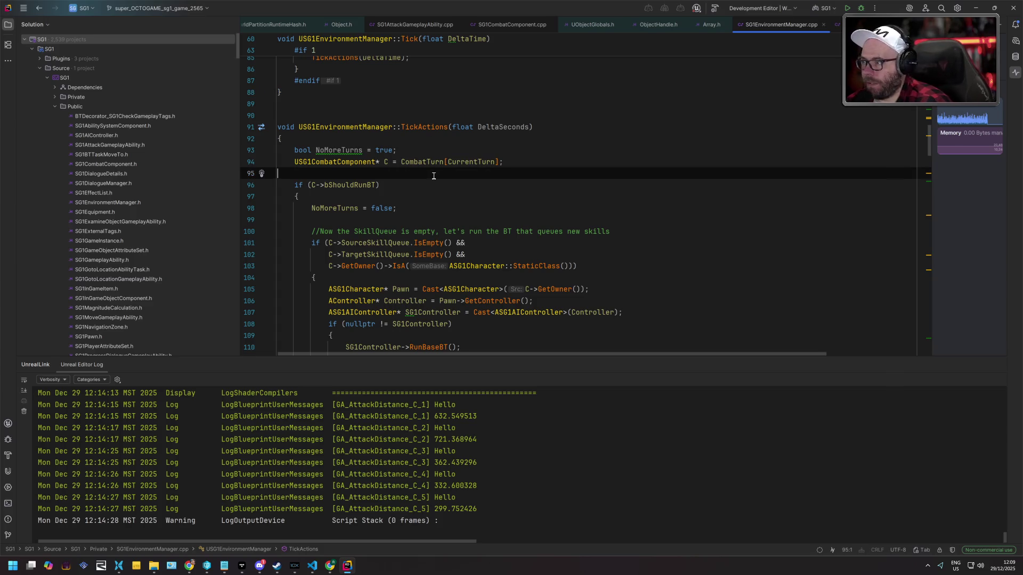
key(ctrl+shift+b)
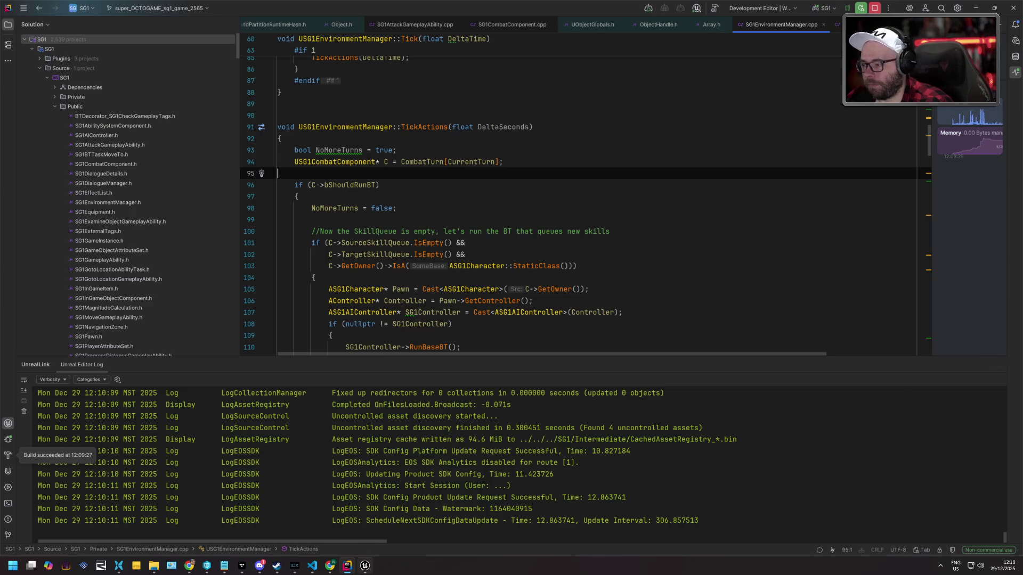
click(364, 568)
scroll(385, 319, down, 5)
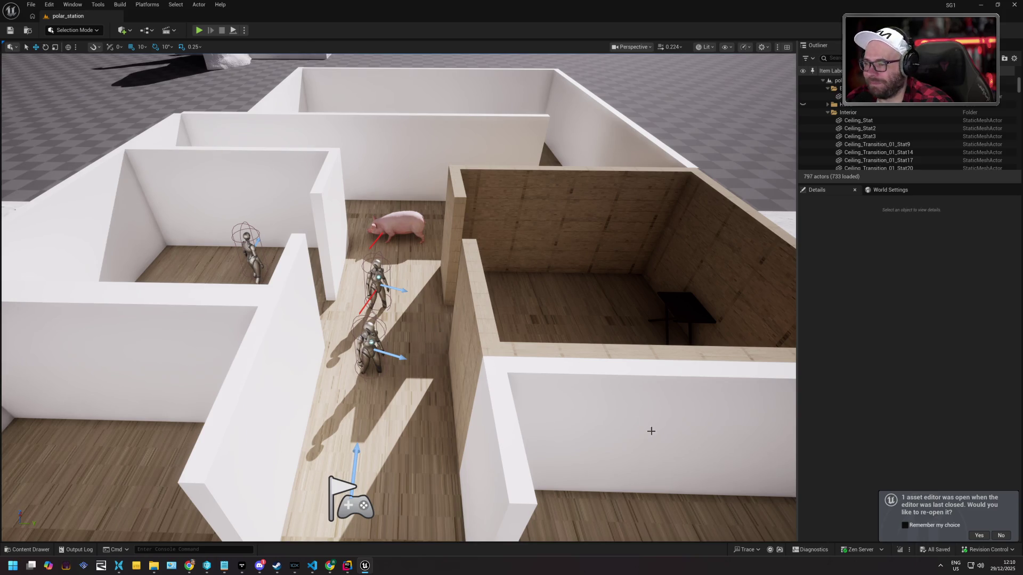
Reopen the player controller blueprint in the full blueprint editor, then close it
click(977, 536)
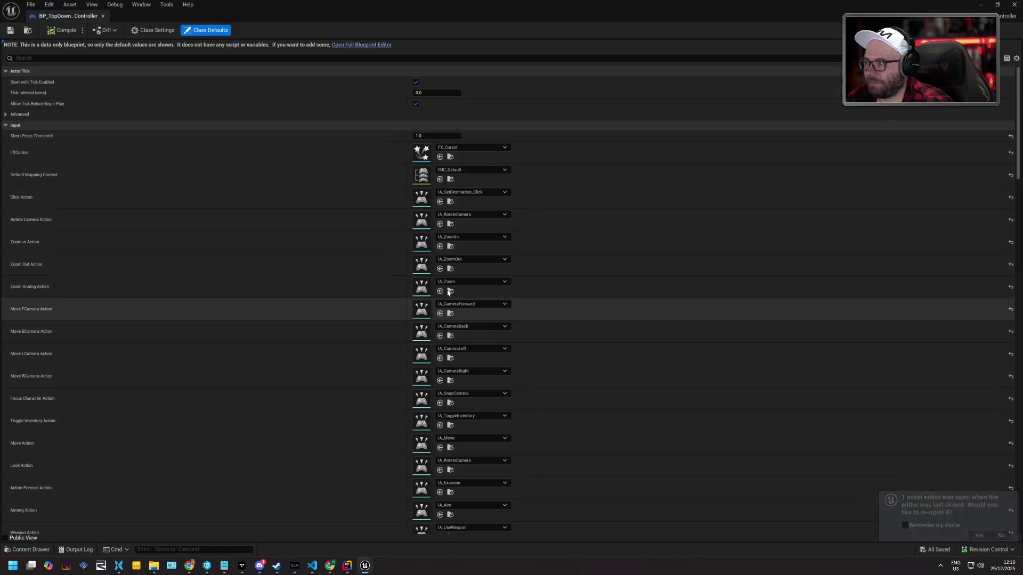
click(370, 46)
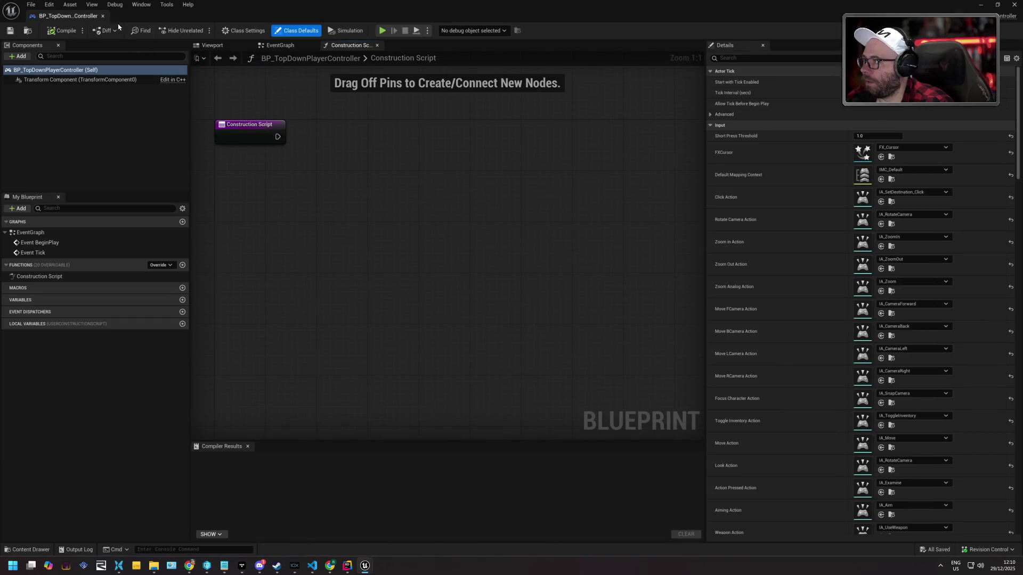
click(1009, 6)
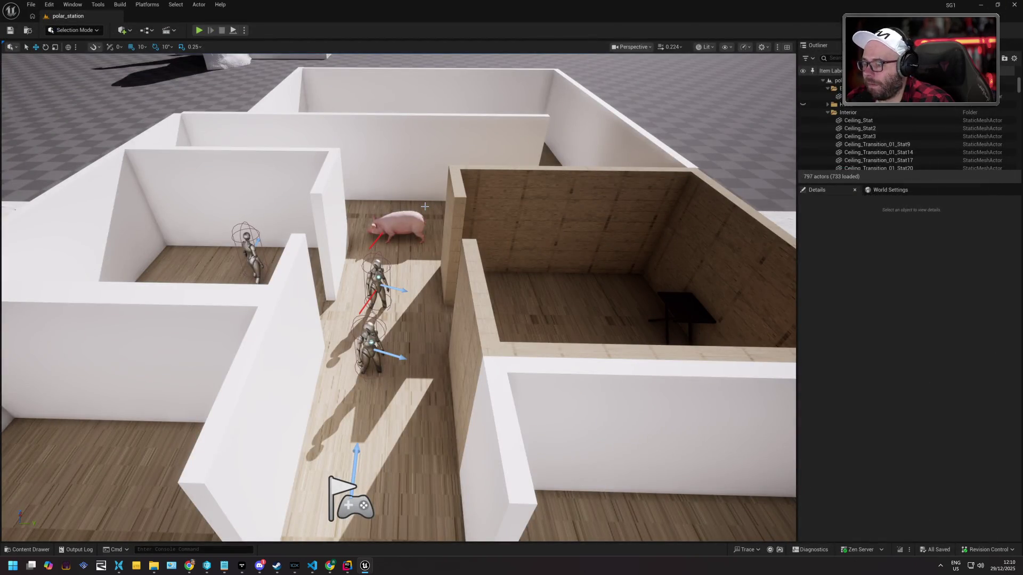
Search all content for 'topdow' to list the TopDown assets
click(33, 551)
click(35, 467)
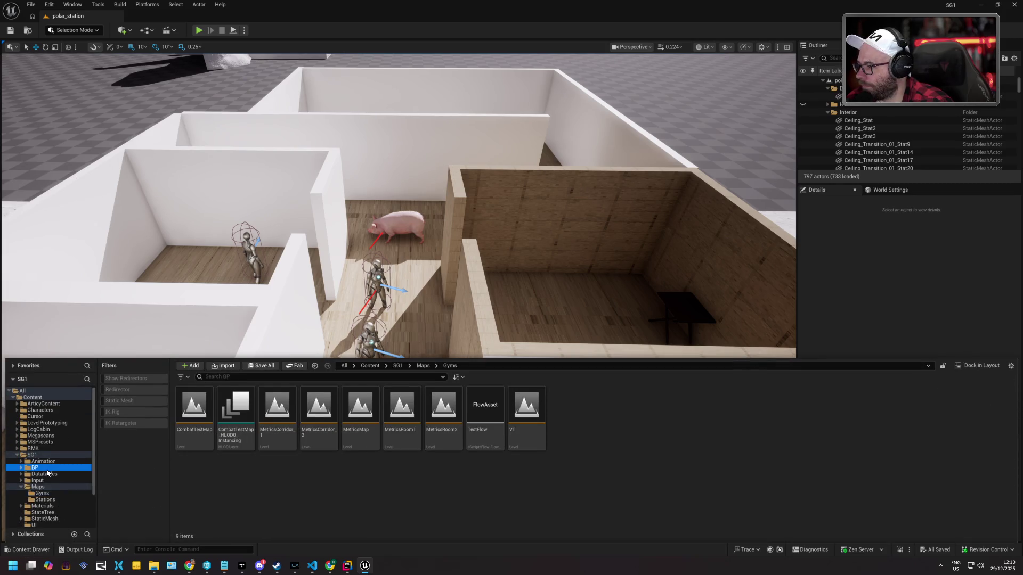
click(51, 391)
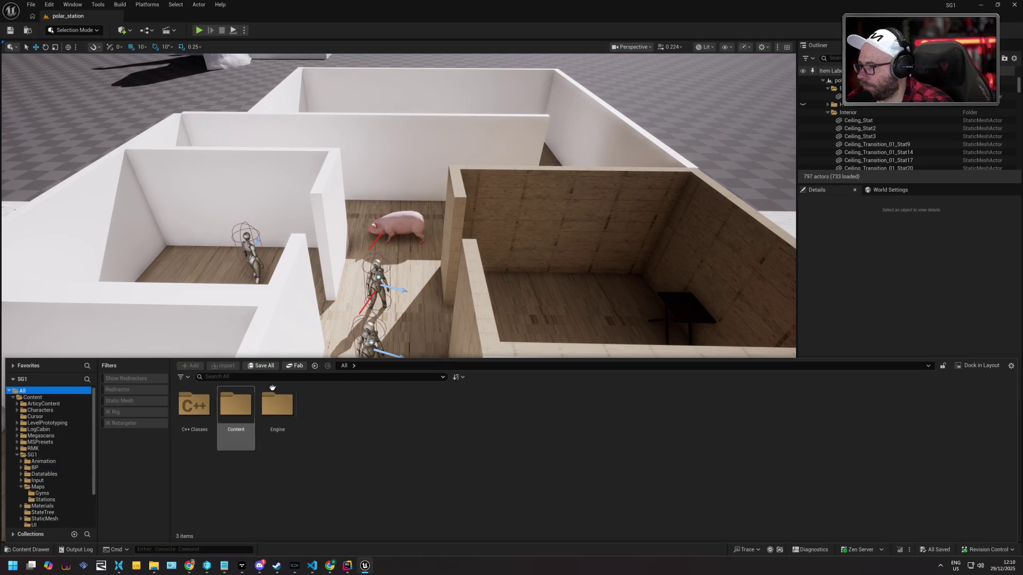
click(277, 378)
text(topdo)
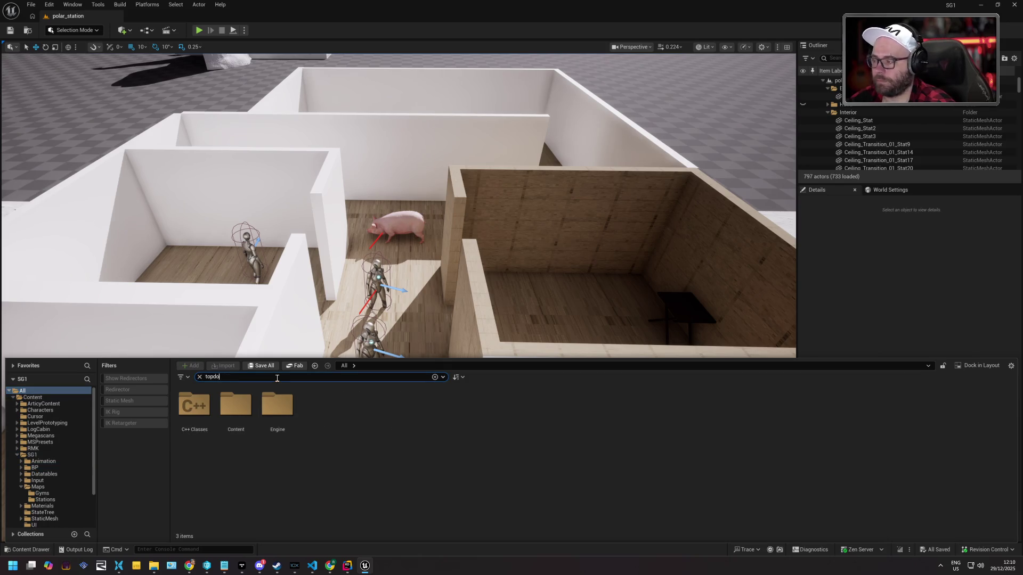
text(wqn)
key(BackSpace)
key(BackSpace)
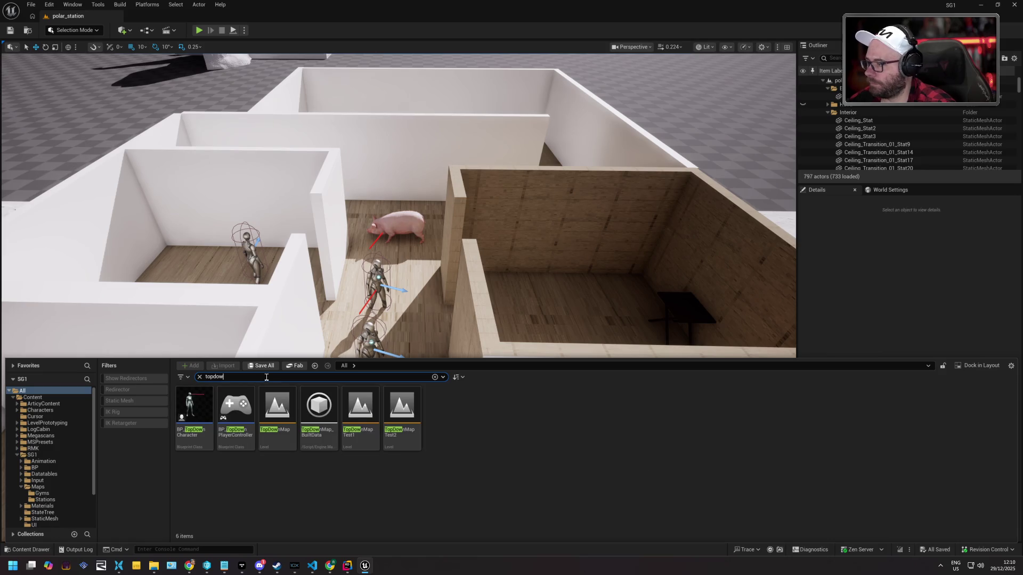
Open BP_TopDownCharacter, then open ABP_Quinn from its Anim Class setting
click(187, 397)
double_click(187, 397)
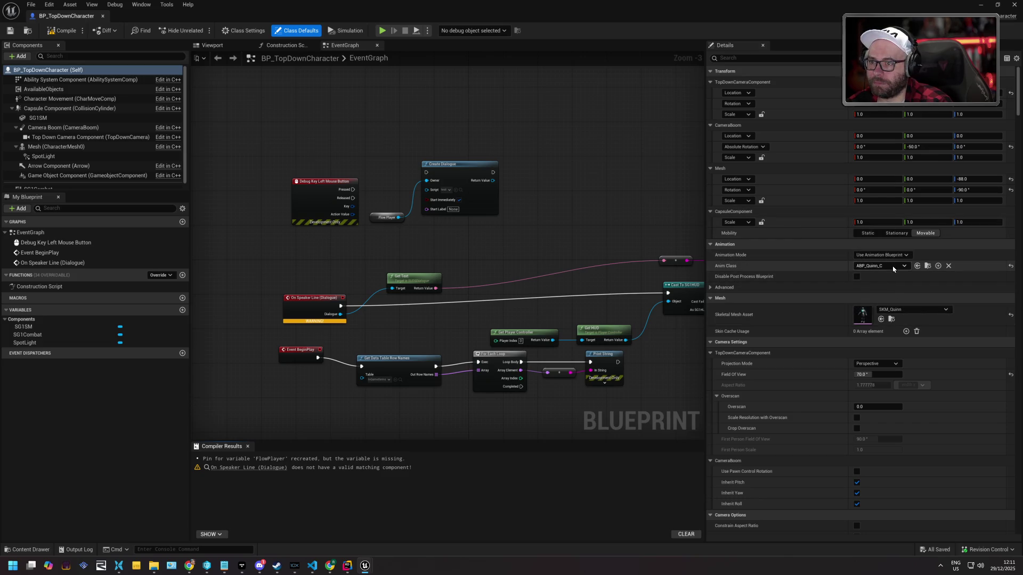
click(917, 266)
mouse_move(319, 410)
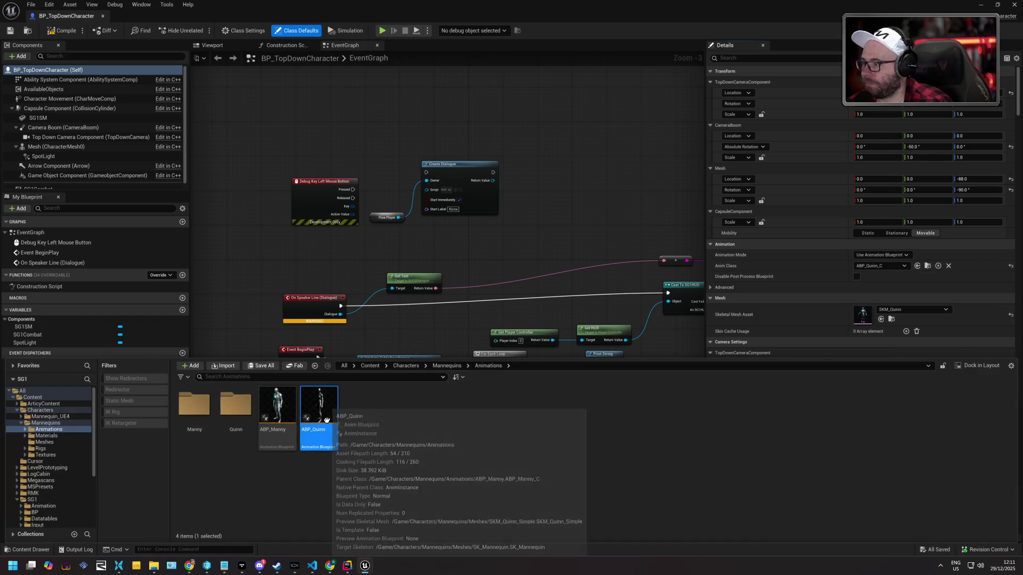
double_click(317, 408)
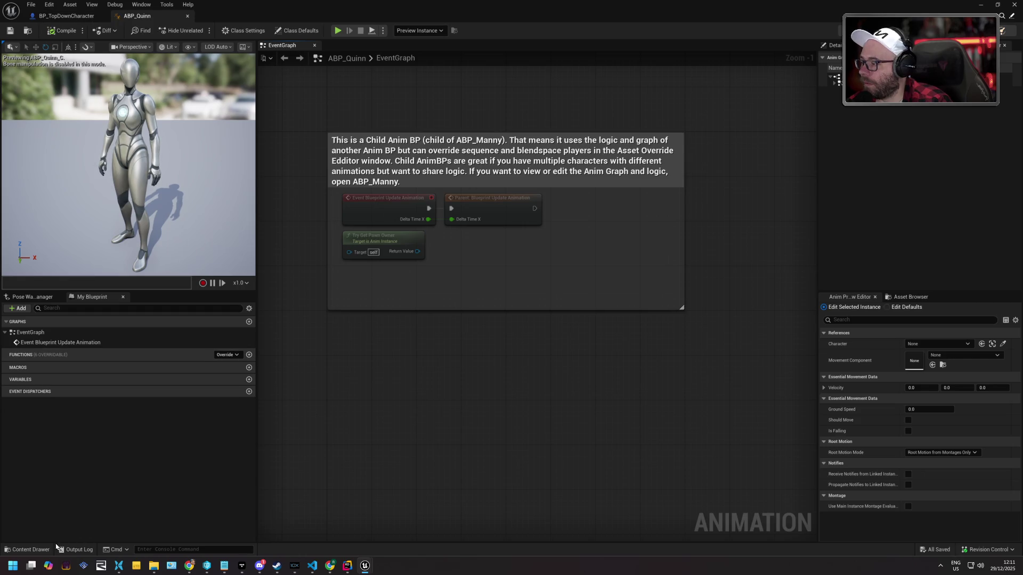
Open the Weapons data table from the Datatables folder
click(30, 550)
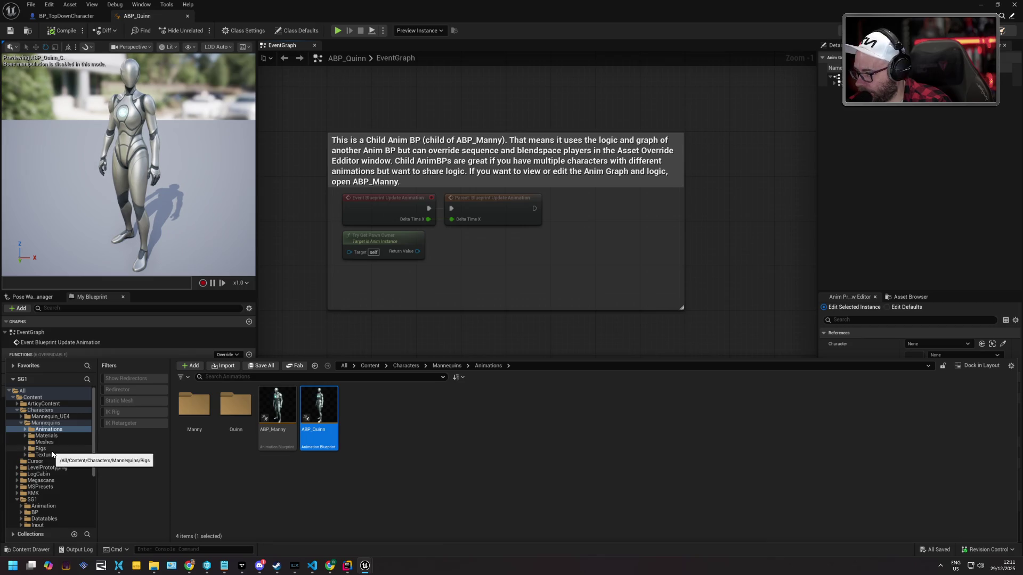
scroll(46, 494, down, 3)
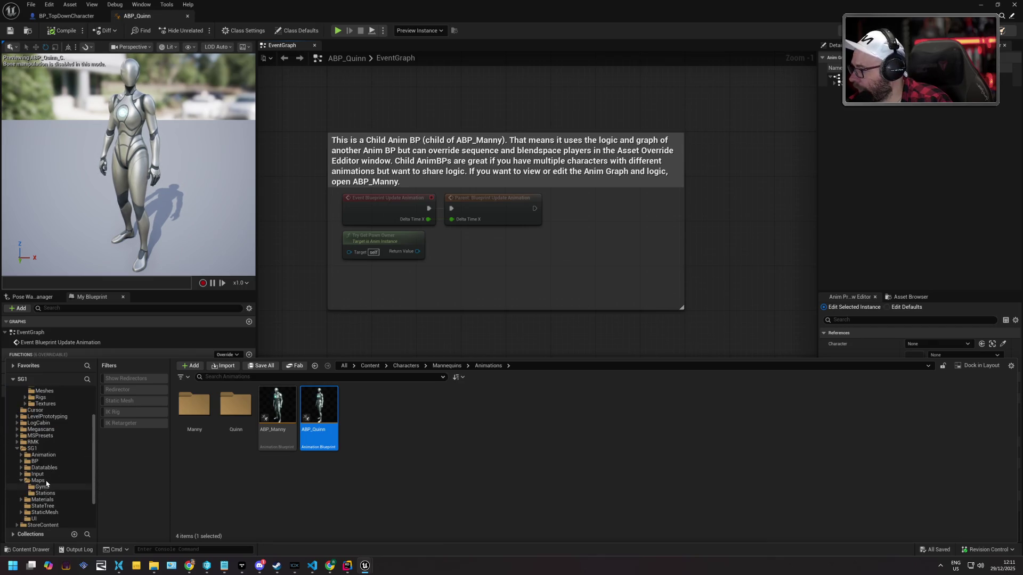
click(53, 468)
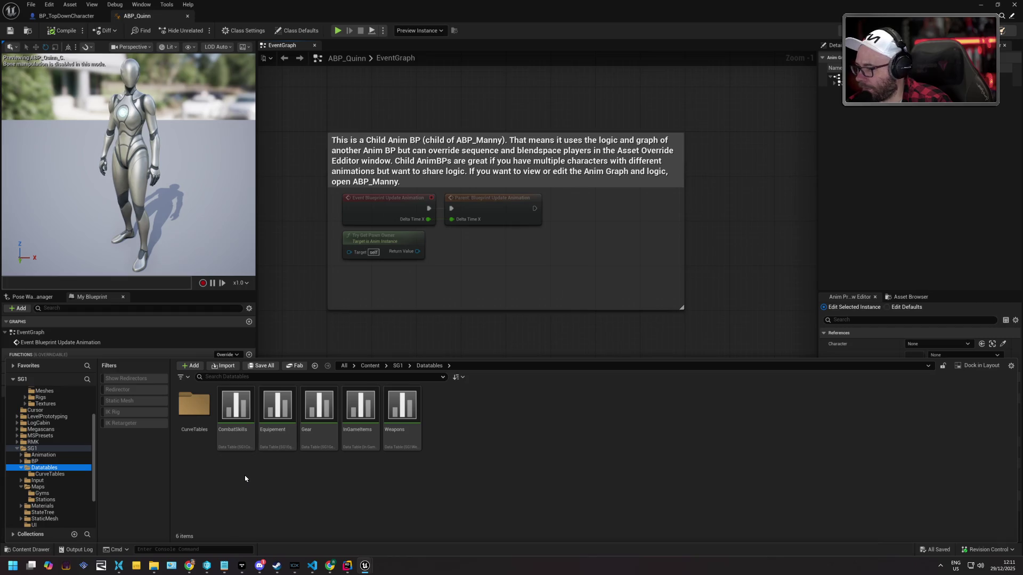
click(407, 401)
double_click(418, 409)
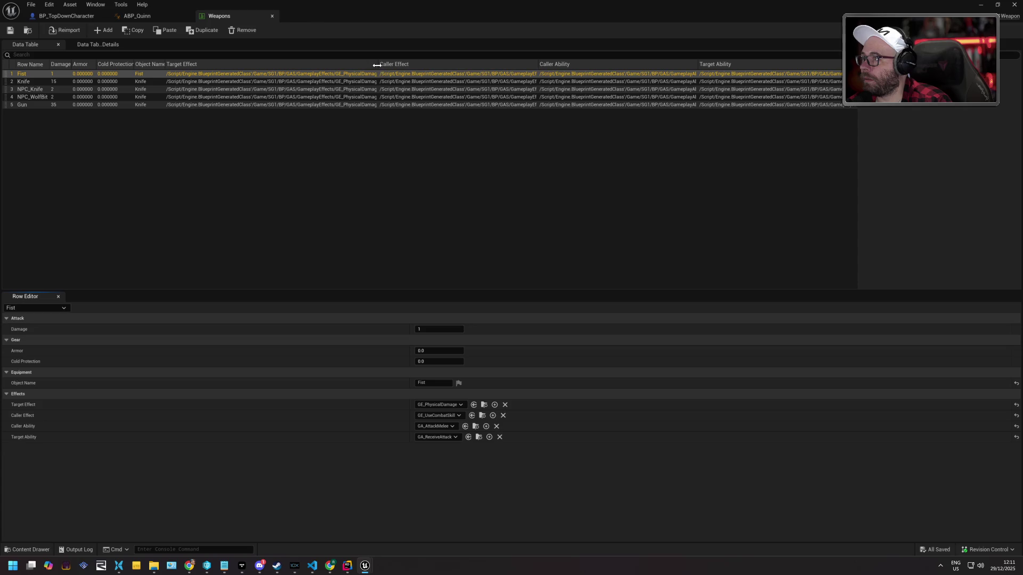
Widen the Target Effect column and locate GE_UseCombatSkill, the Fist row's caller effect
mouse_move(376, 65)
mouse_down()
mouse_move(494, 65)
mouse_move(384, 68)
mouse_up()
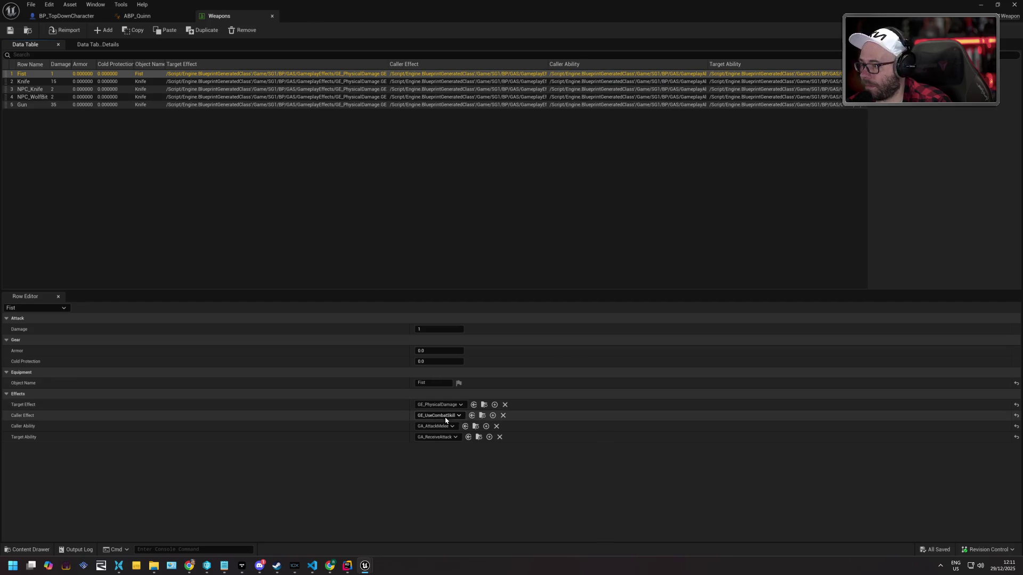
click(484, 415)
click(530, 408)
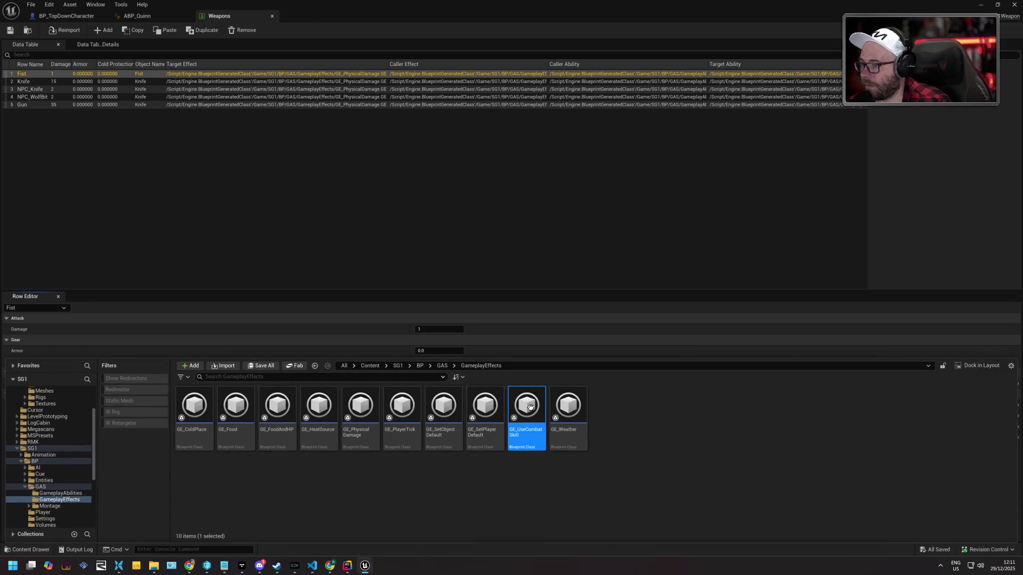
Open GE_UseCombatSkill and expand Modifiers > Index [0] to view the ActionPoints modifier
double_click(530, 407)
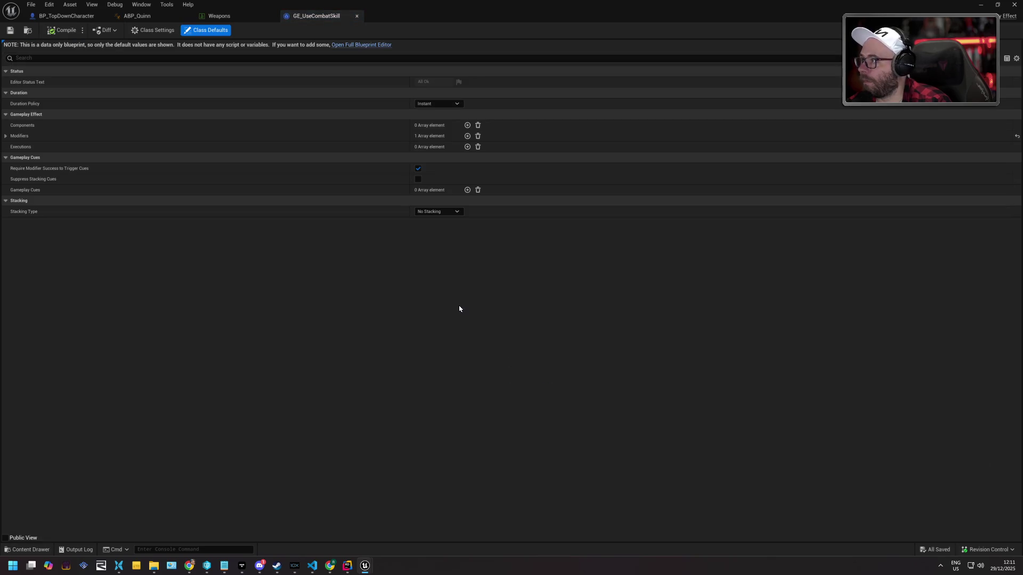
click(5, 137)
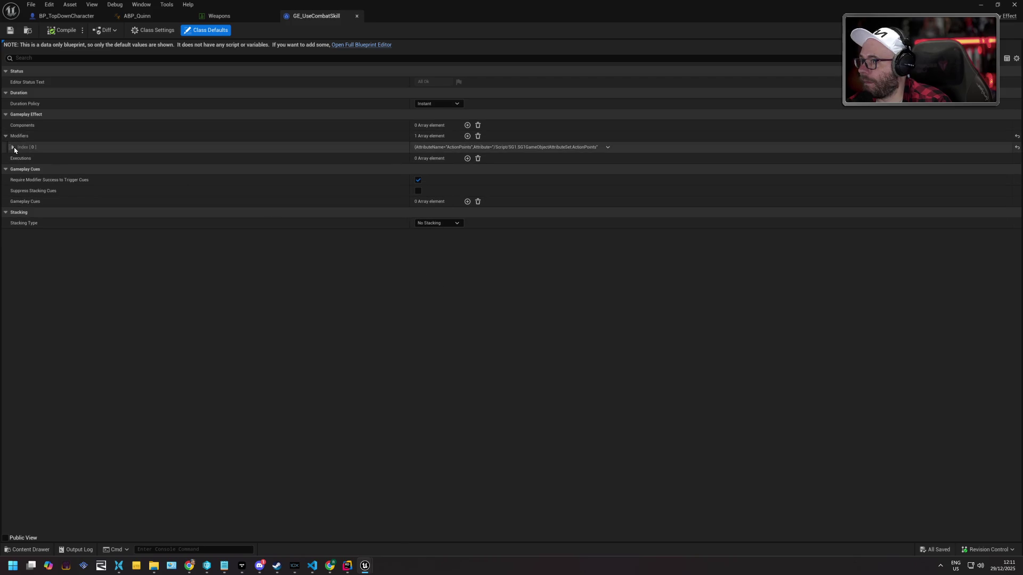
click(13, 147)
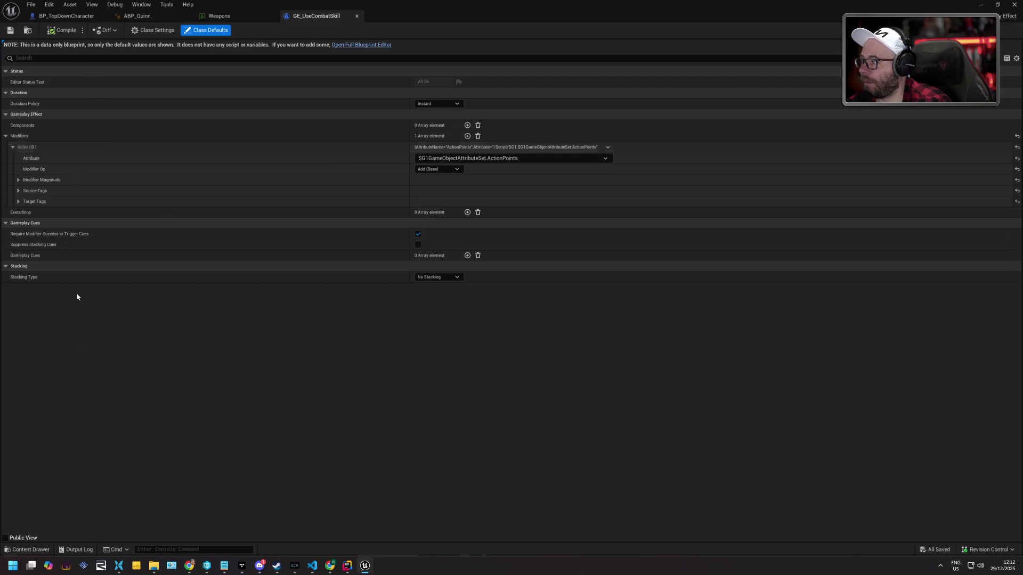
Open GA_AttackDistance from GameplayAbilities and pan around its event graph
click(35, 549)
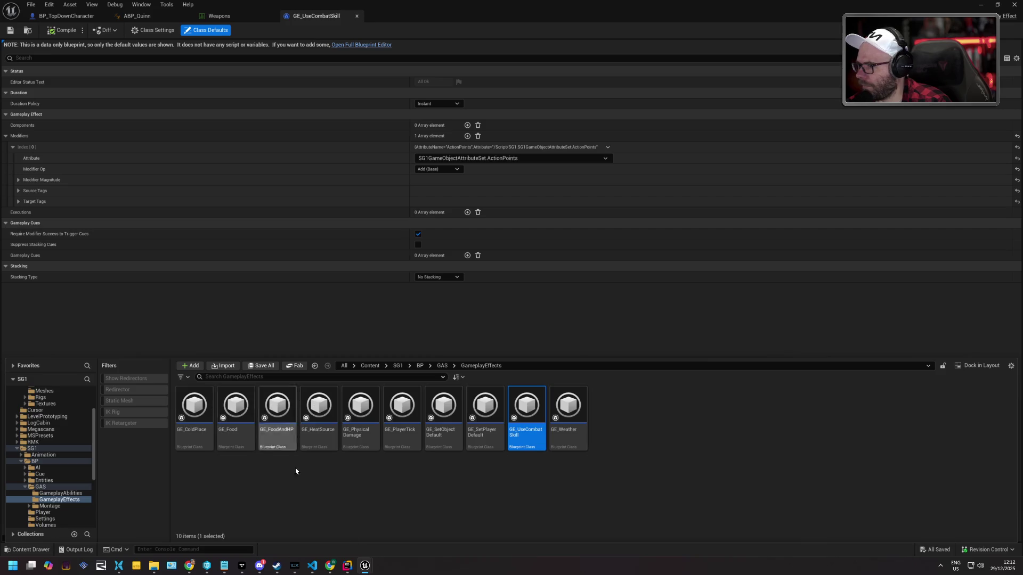
click(277, 484)
click(80, 494)
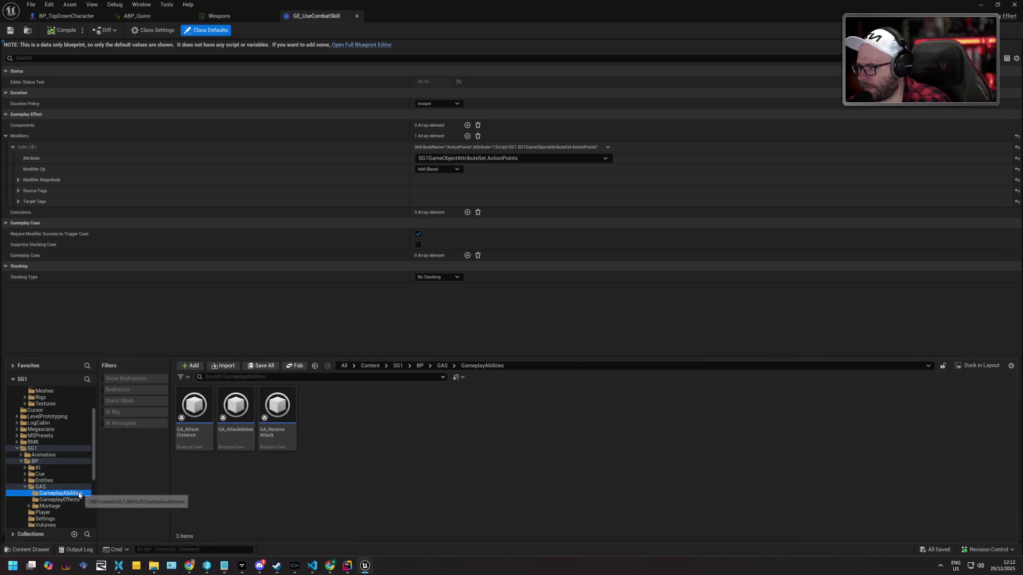
double_click(202, 405)
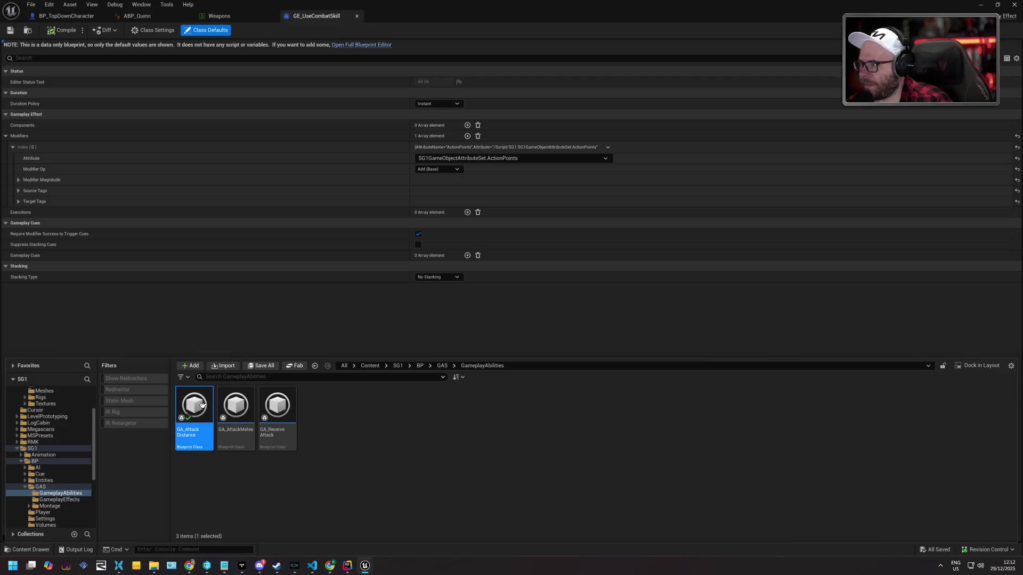
mouse_move(329, 275)
mouse_down()
mouse_move(361, 235)
mouse_move(507, 158)
mouse_up()
Check the Play Montage node's OnAttackMontage, then find AM_DistantAttack via BP_TopDownCharacter's On Attack Montage
click(494, 217)
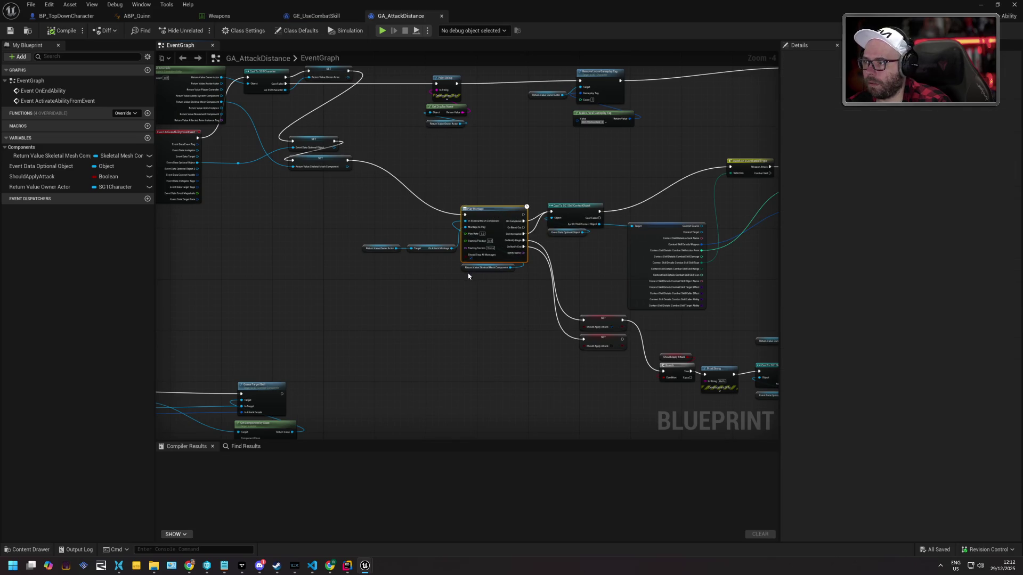
click(425, 249)
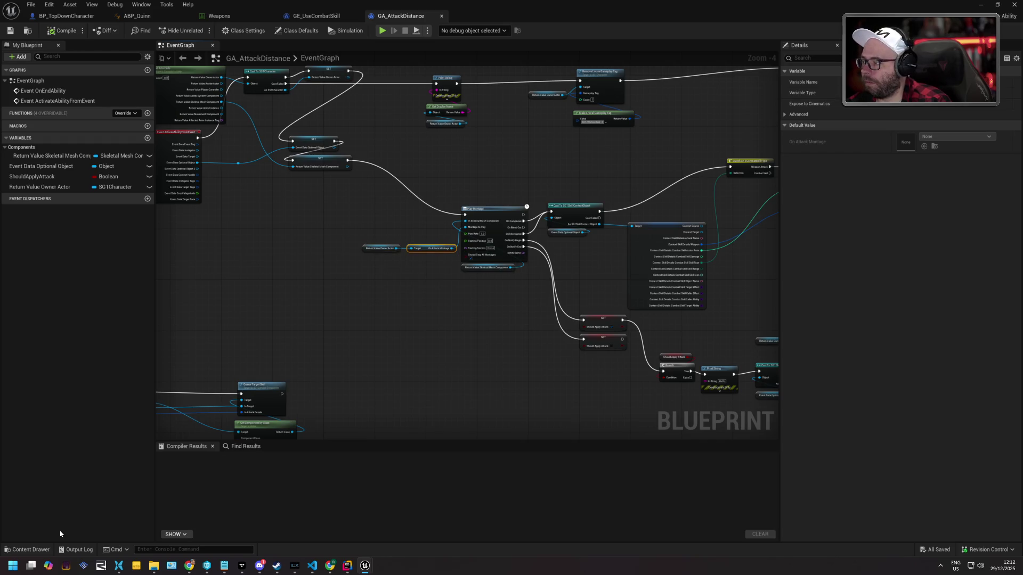
click(42, 550)
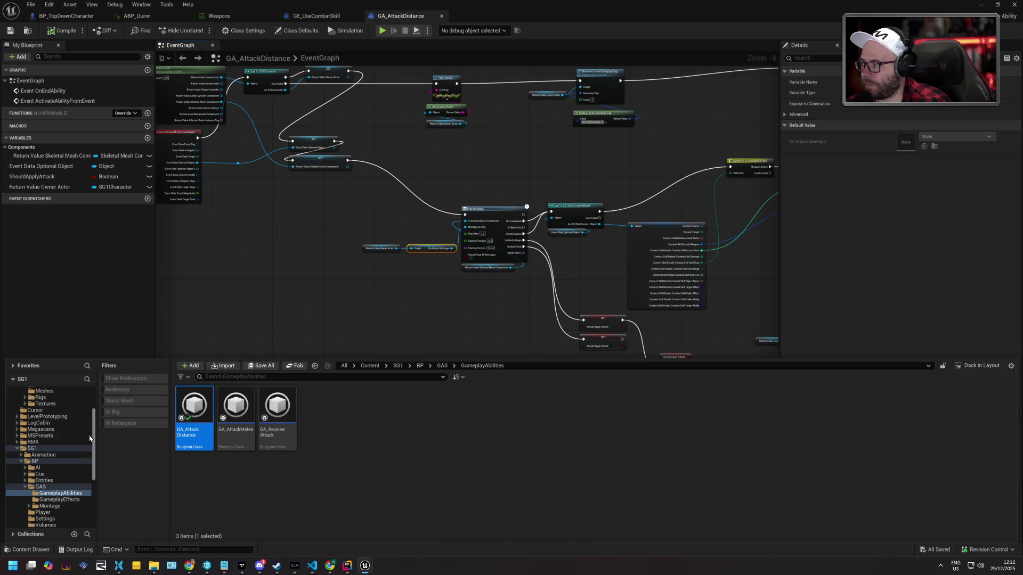
scroll(67, 430, up, 3)
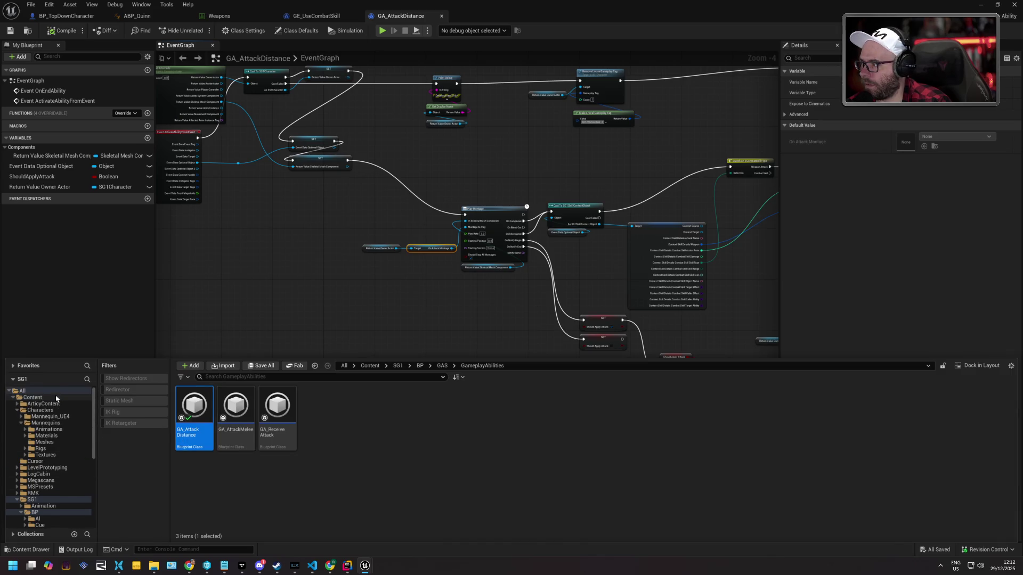
click(22, 391)
click(238, 376)
text(t)
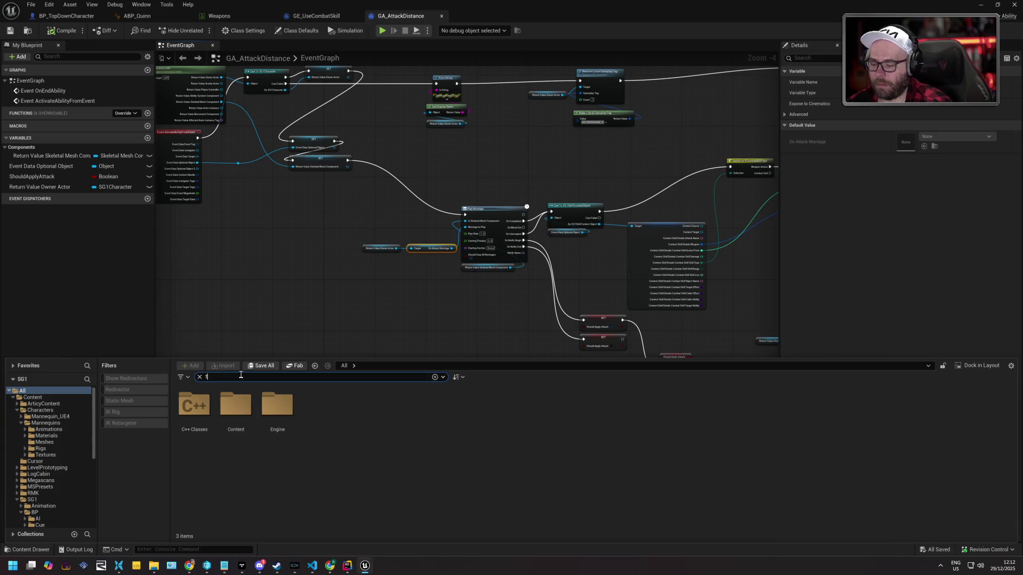
text(opdown)
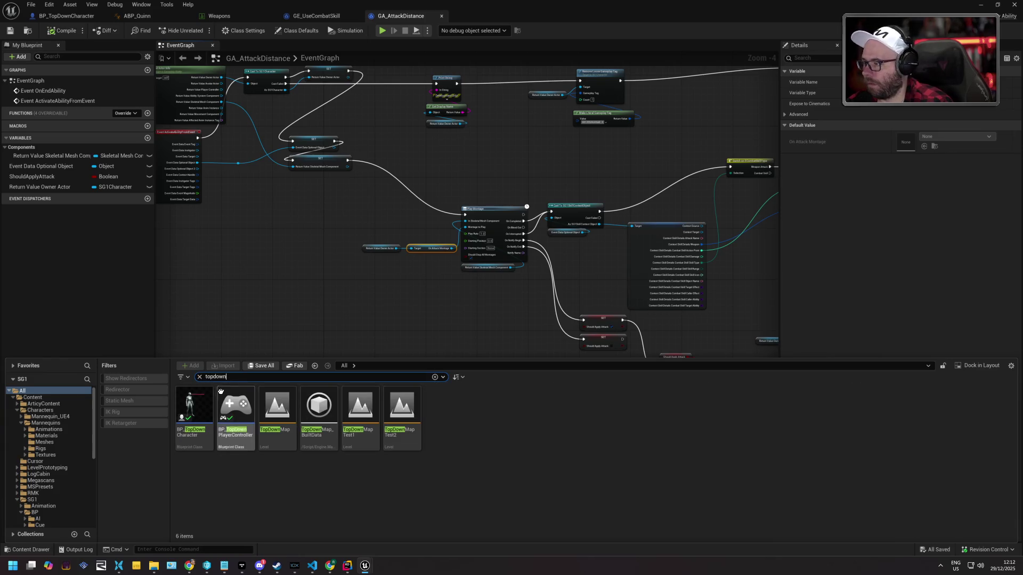
double_click(205, 401)
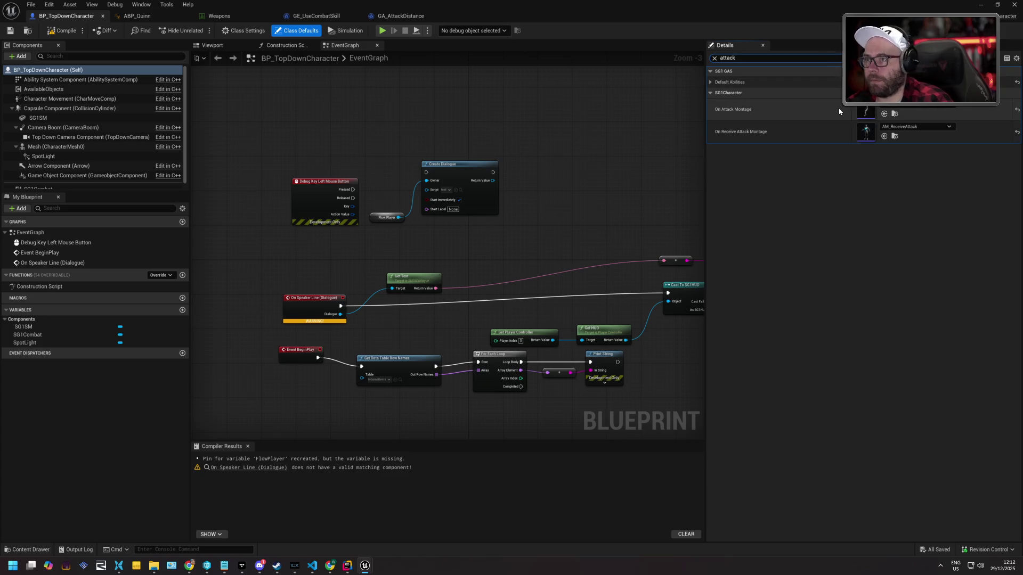
click(896, 115)
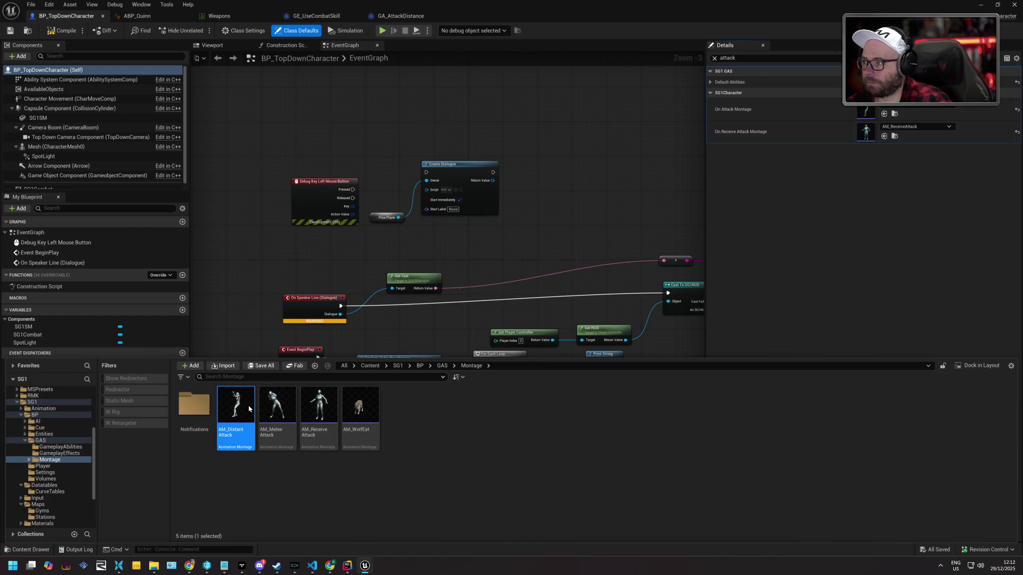
Open the AM_DistantAttack montage and dock the compatible asset list beside the timeline
double_click(237, 408)
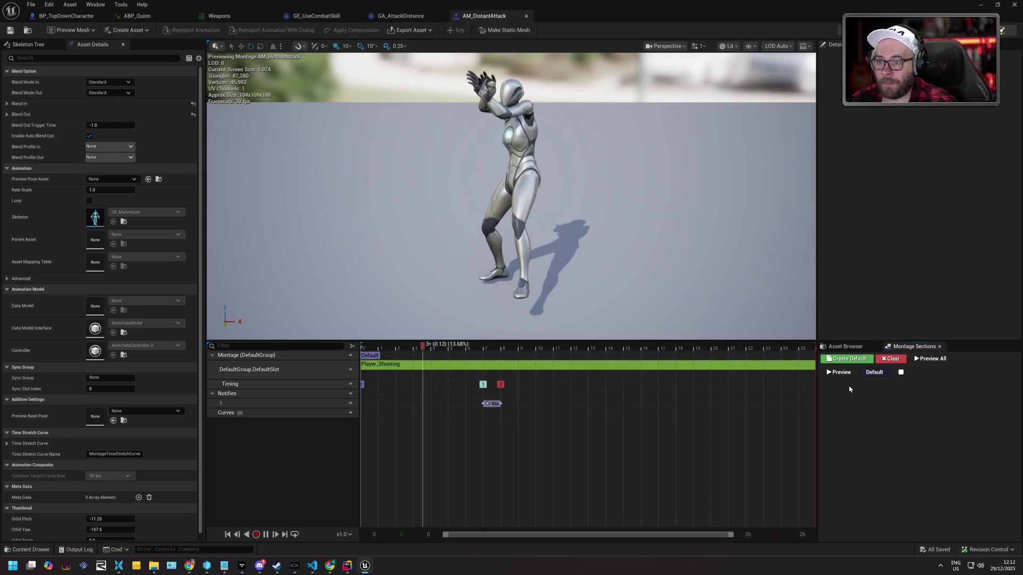
click(853, 348)
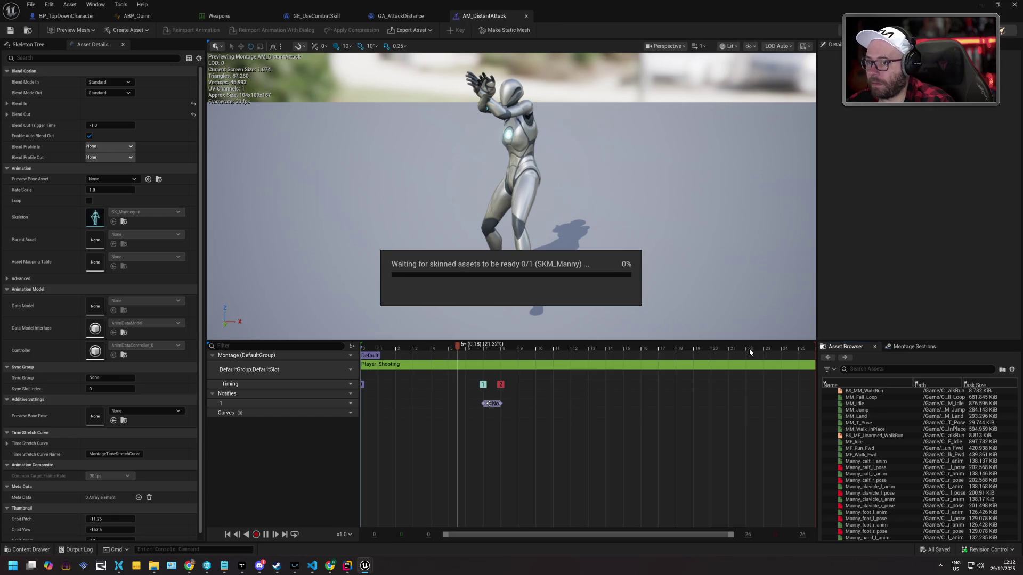
mouse_move(750, 346)
mouse_down()
mouse_move(954, 457)
mouse_move(890, 299)
mouse_move(881, 400)
mouse_up()
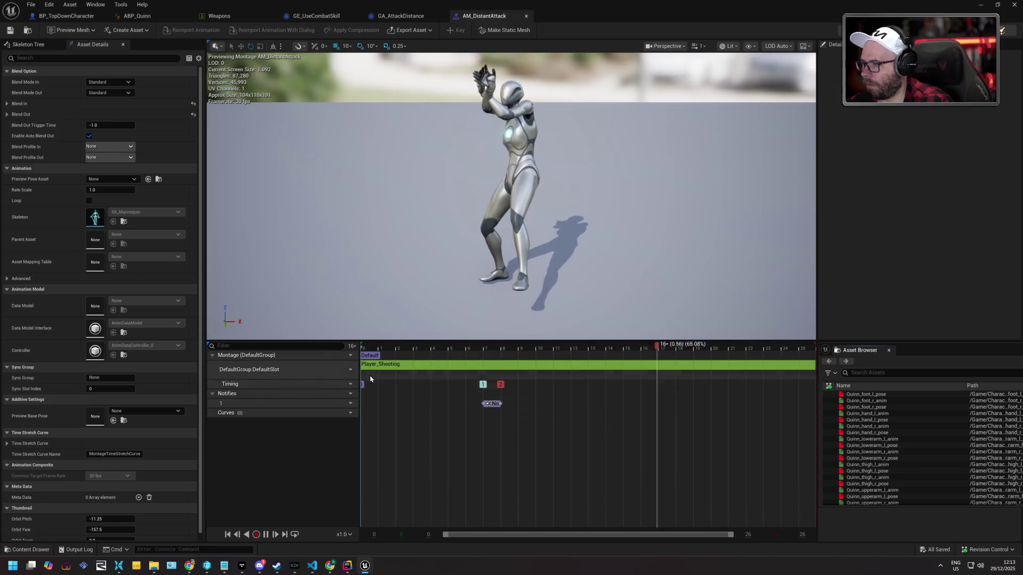
Select the montage's Player_Shooting segment and open that animation sequence from the Content Drawer
click(383, 368)
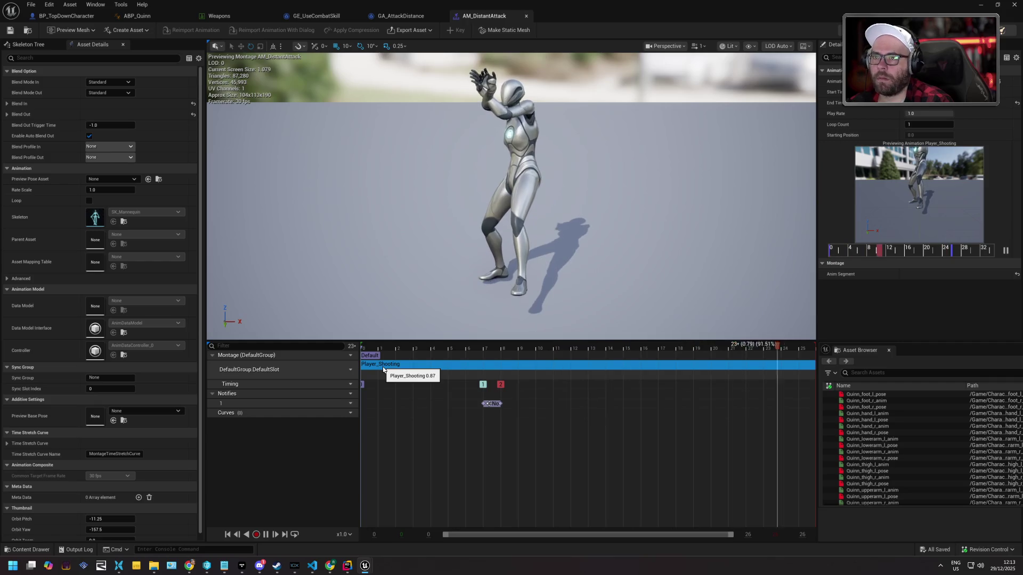
right_click(384, 369)
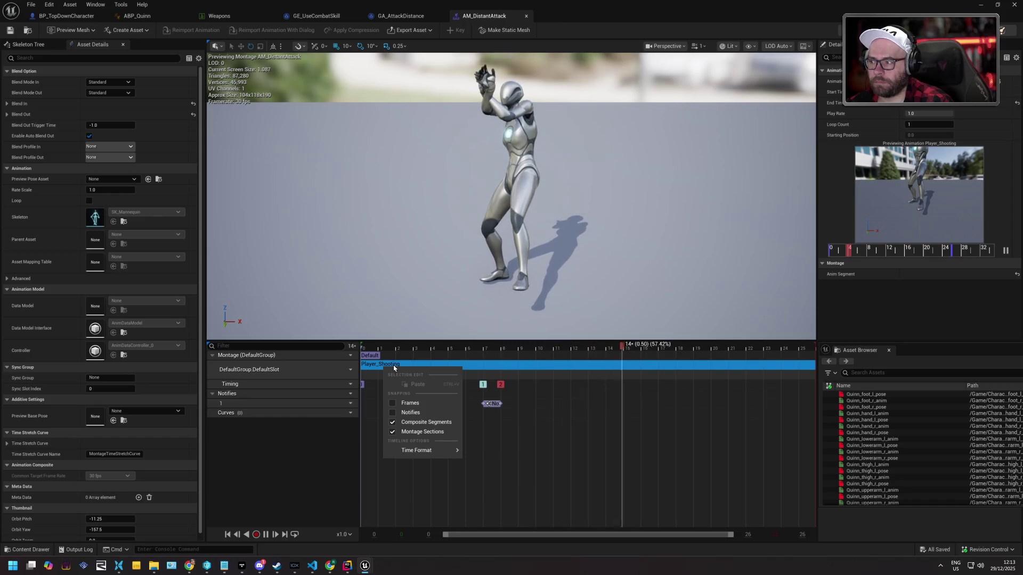
click(395, 367)
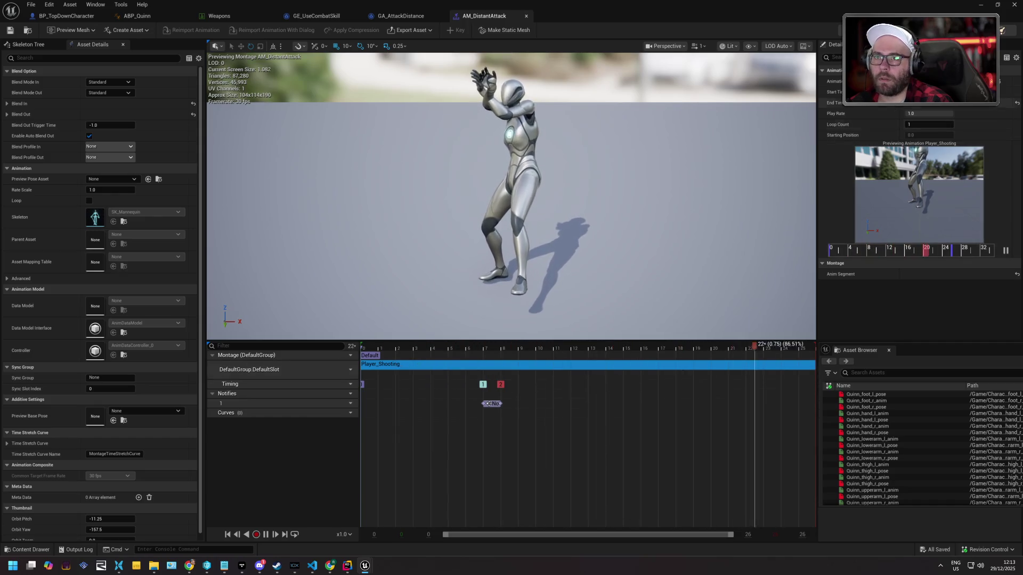
click(1000, 82)
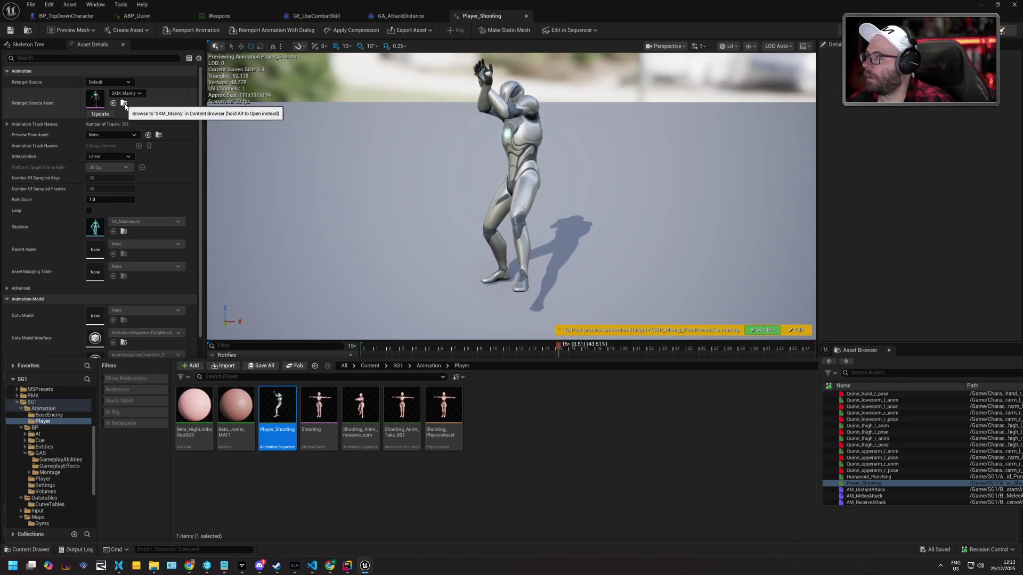
Open SKM_Manny from Player_Shooting's Retarget Source Asset
key(ctrl+space)
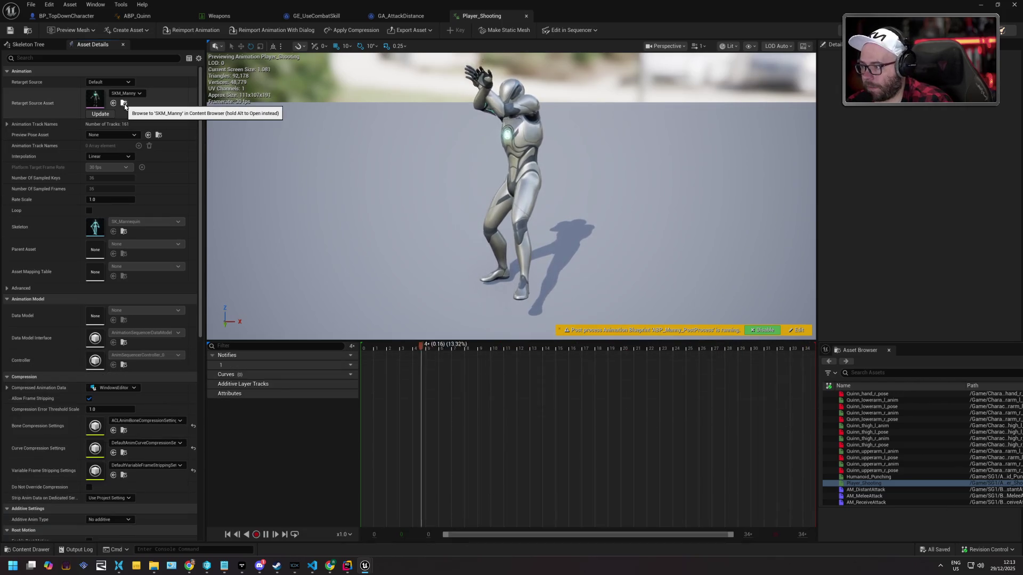
click(125, 106)
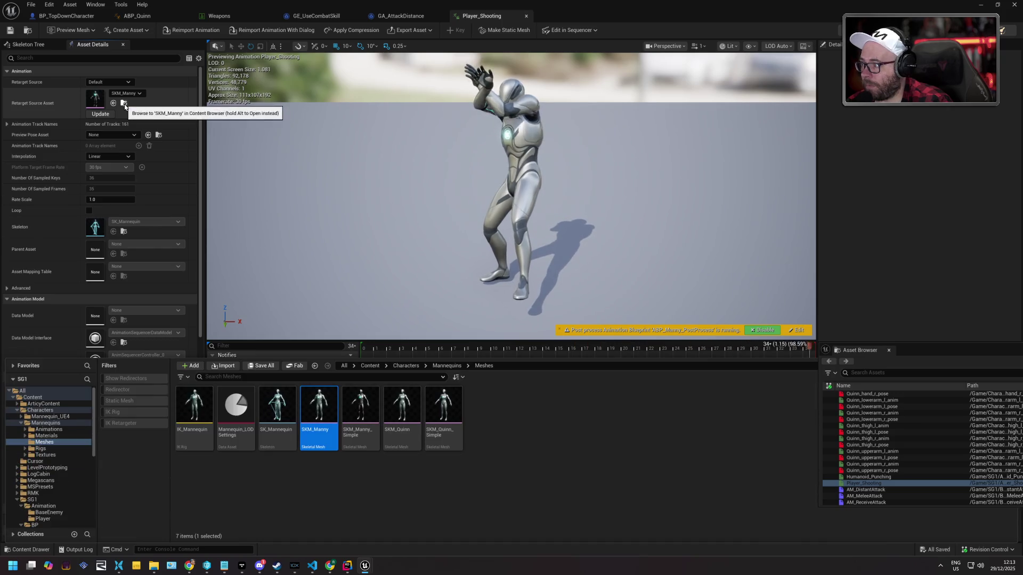
double_click(317, 411)
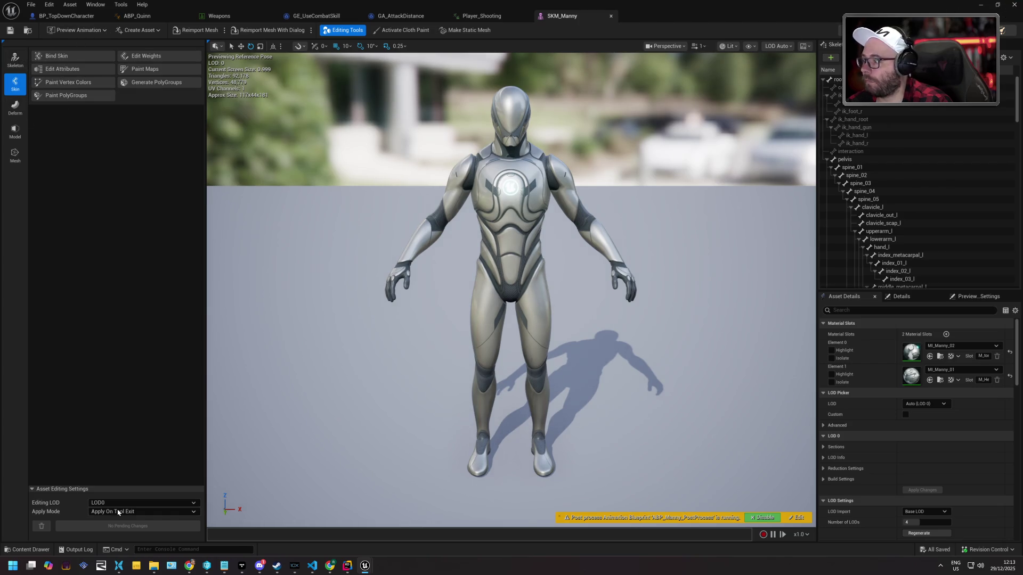
Open IK_Mannequin from the Characters/Mannequins/Meshes folder
click(30, 550)
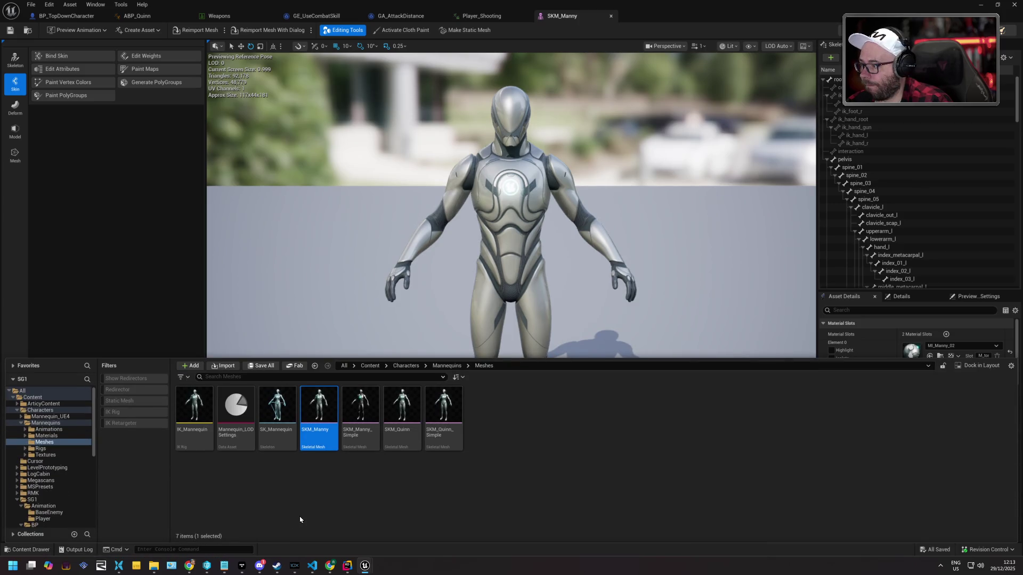
double_click(196, 403)
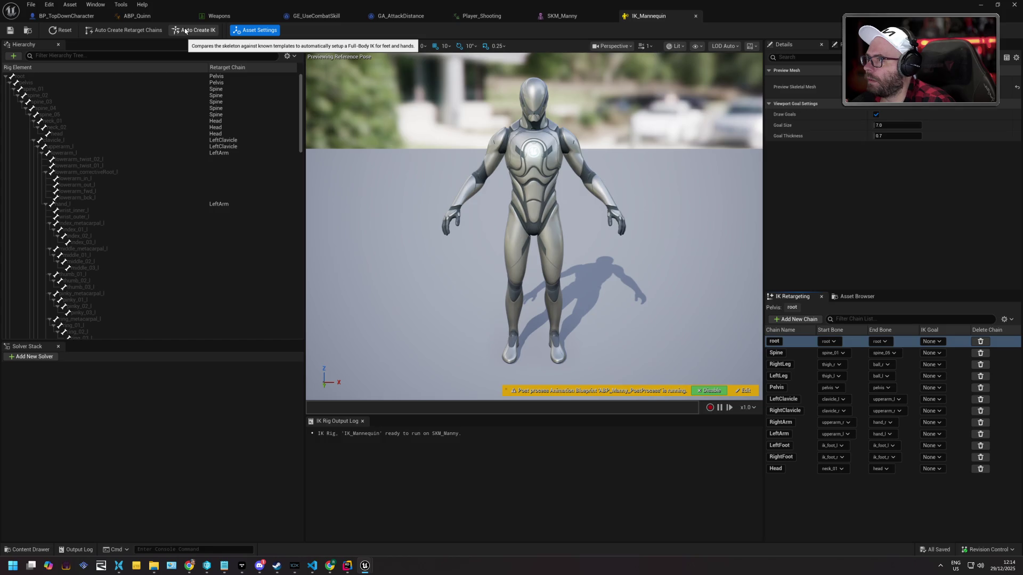
Auto-create IK_Mannequin's retarget chains from the Fortnite Humanoid template, save, and return to Player_Shooting
click(139, 30)
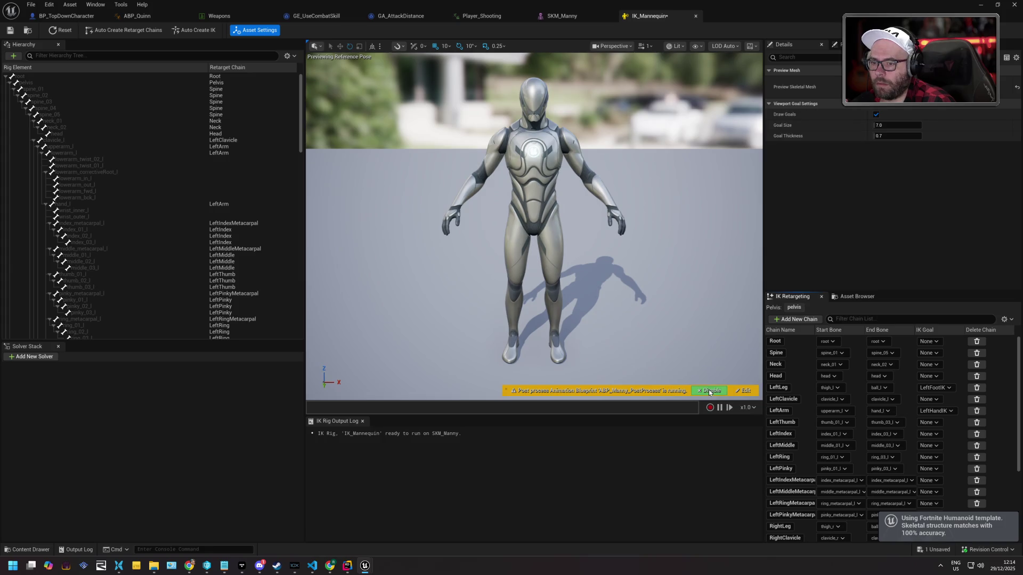
click(12, 31)
click(514, 372)
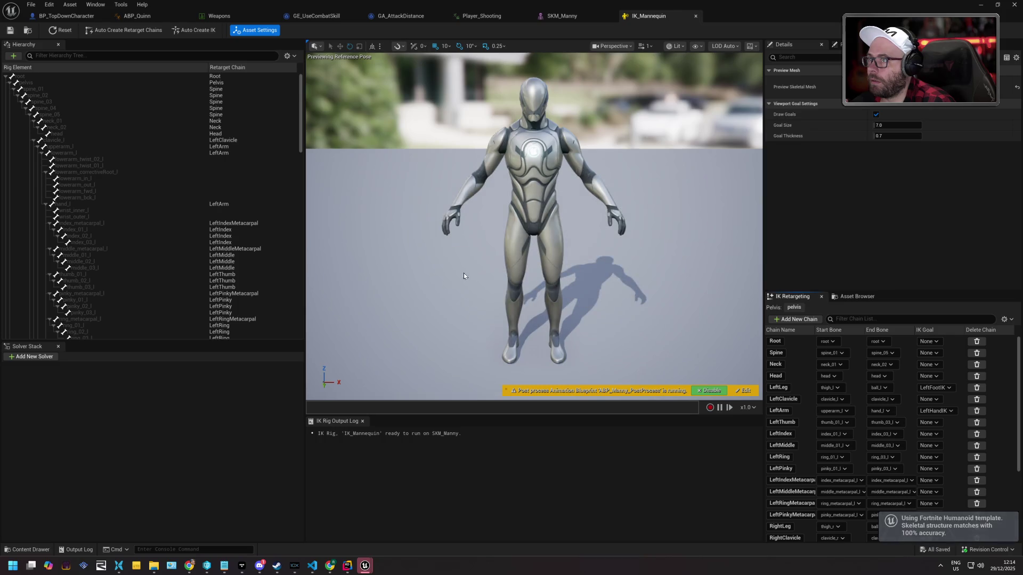
click(561, 16)
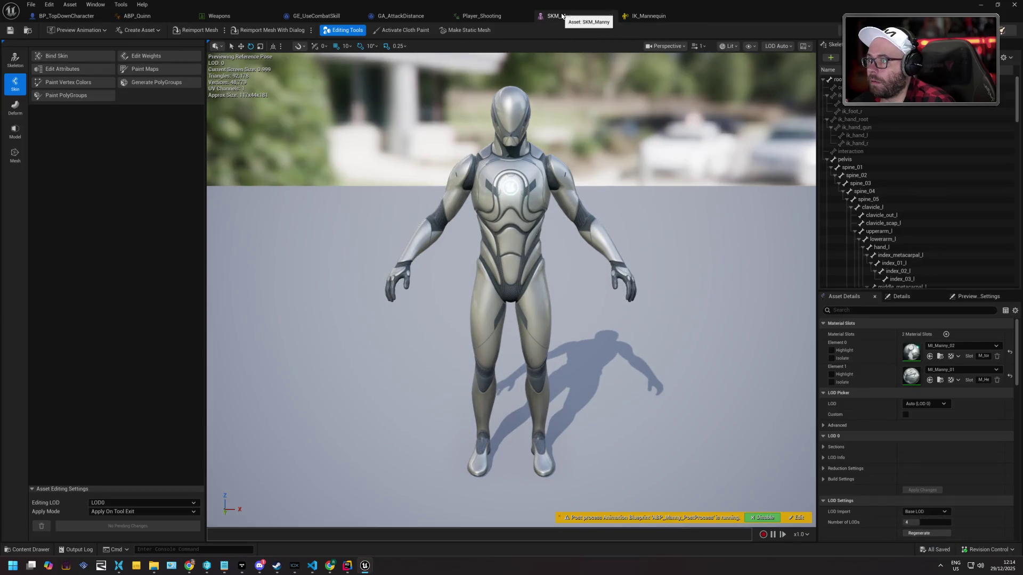
click(482, 18)
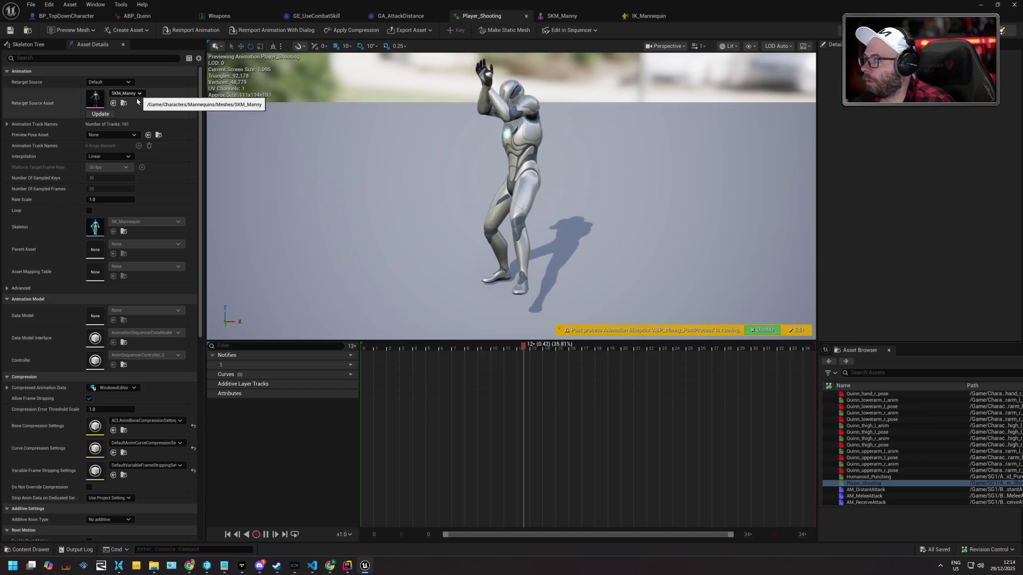
Update Player_Shooting's retarget source asset and open the SKM_Manny skeletal mesh
click(106, 114)
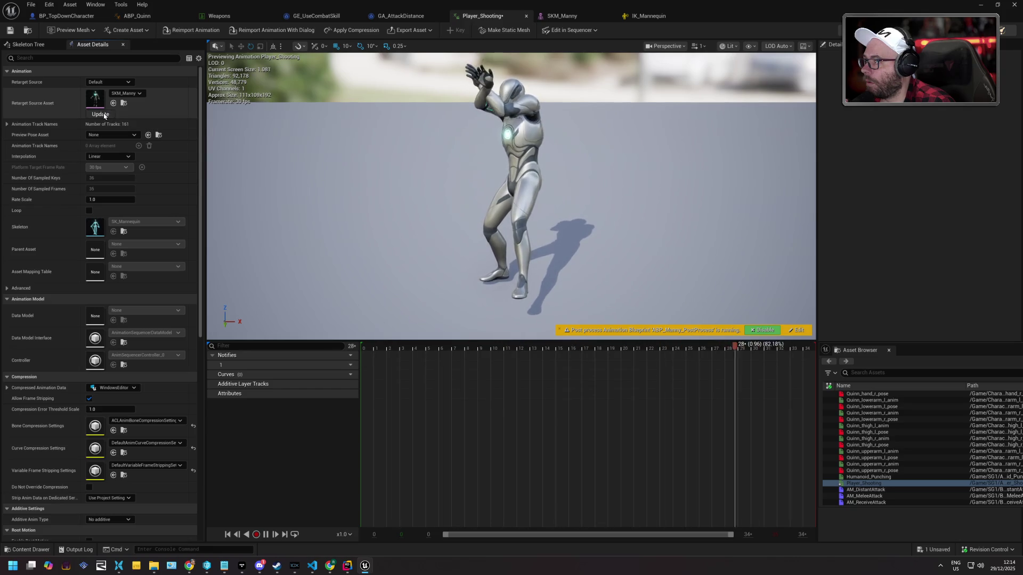
click(123, 103)
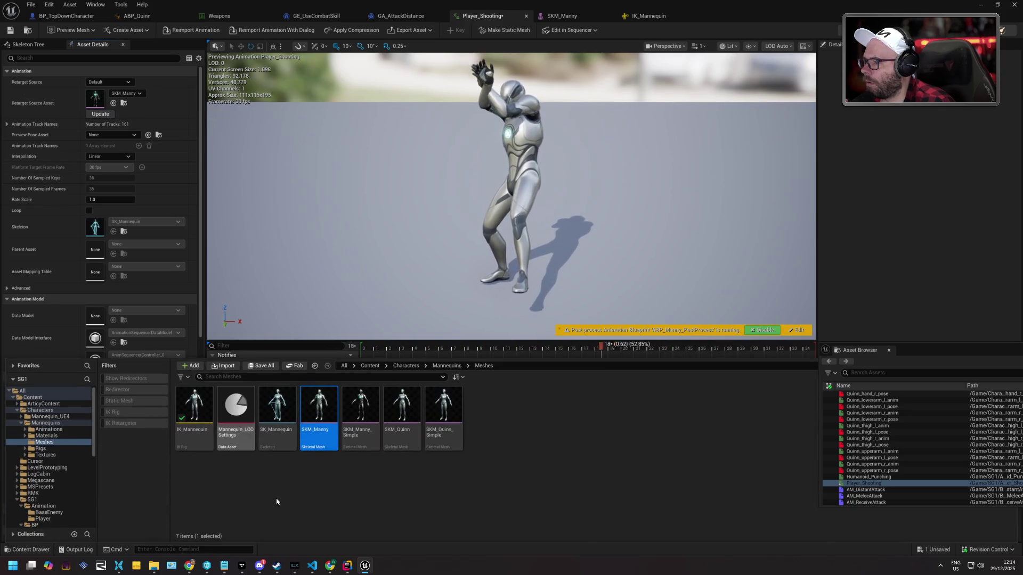
double_click(315, 419)
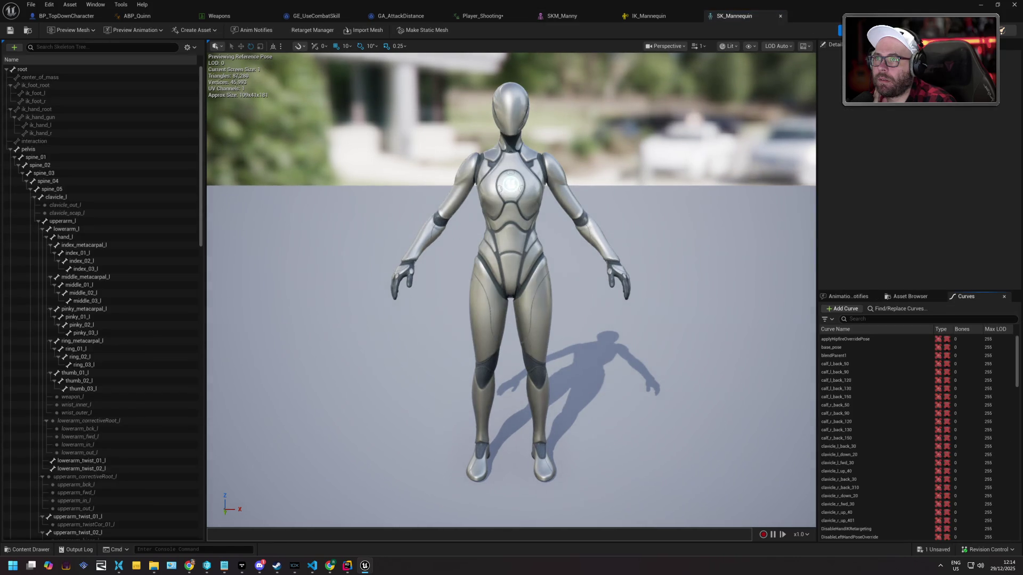
Open SKM_Quinn_Simple, then return to Player_Shooting and review its Asset Details
click(959, 30)
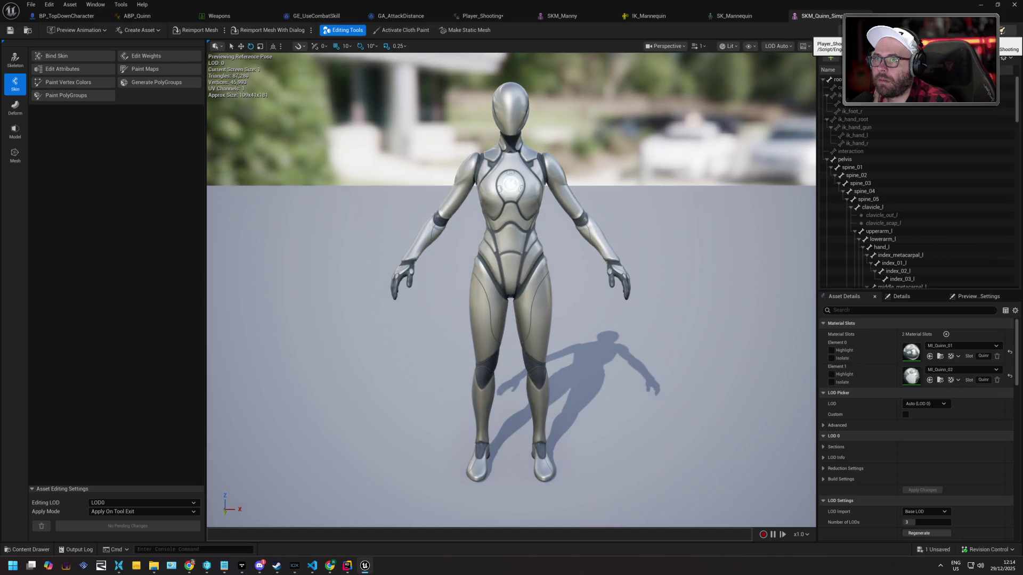
click(933, 59)
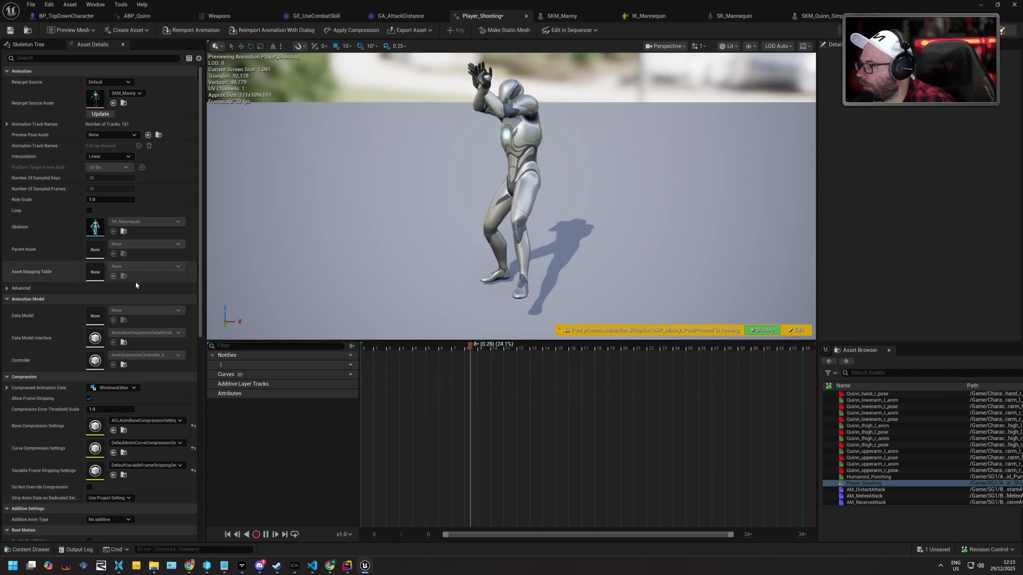
scroll(133, 305, down, 3)
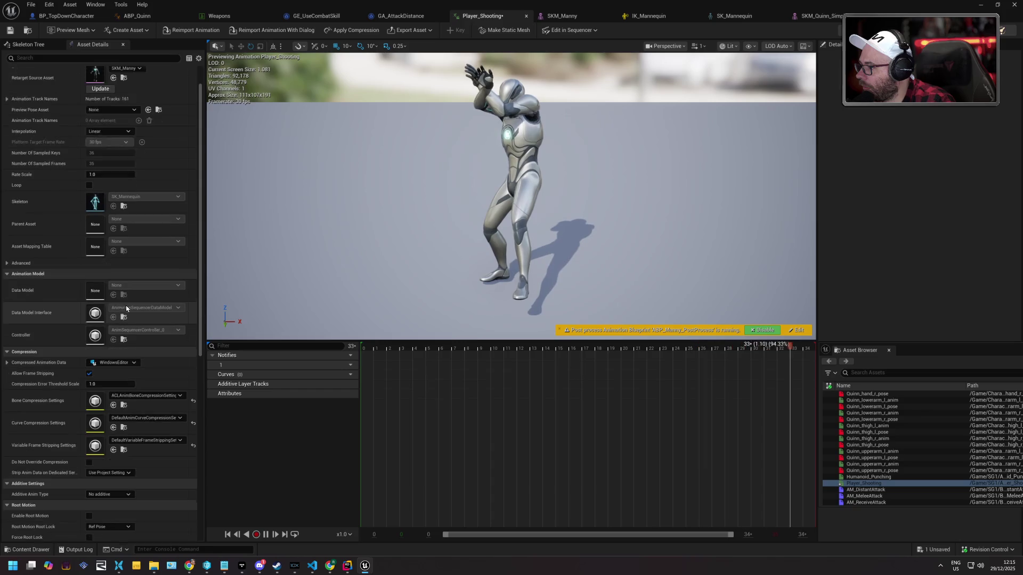
scroll(70, 293, up, 3)
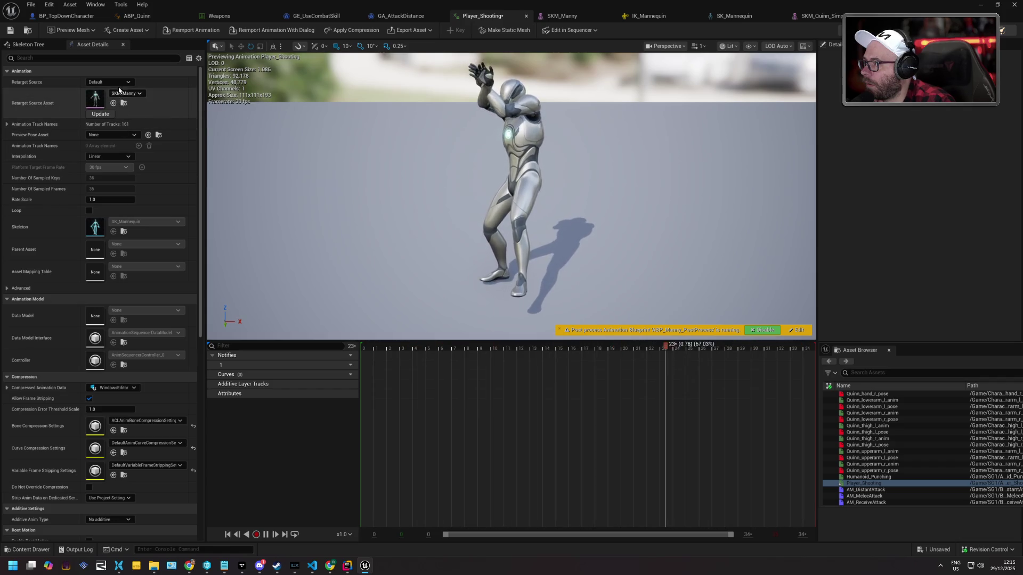
Try SKM_Quinn as the retarget source, revert it to Default, and open the IK_Mannequin rig
click(119, 83)
click(118, 106)
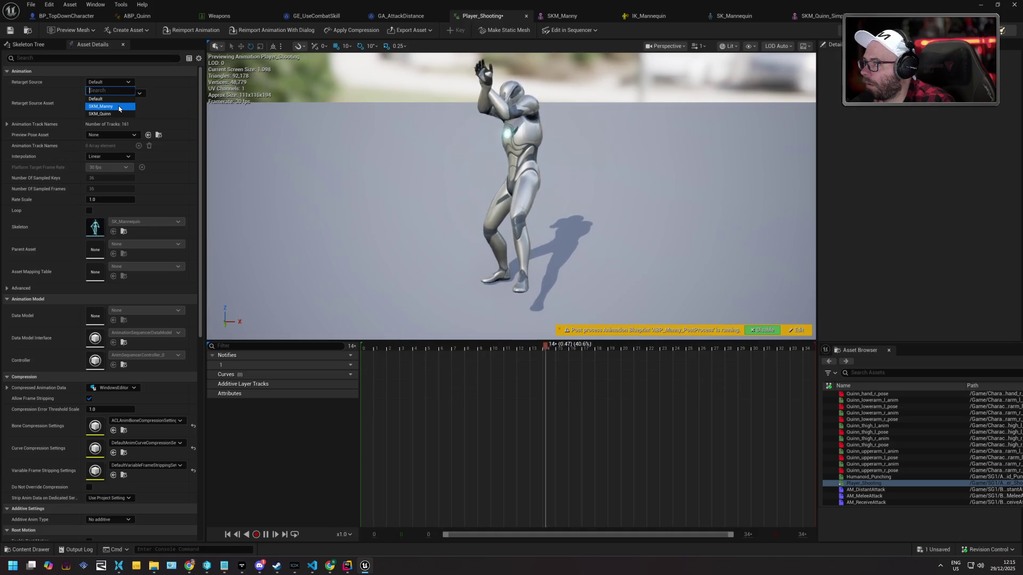
click(109, 83)
click(118, 106)
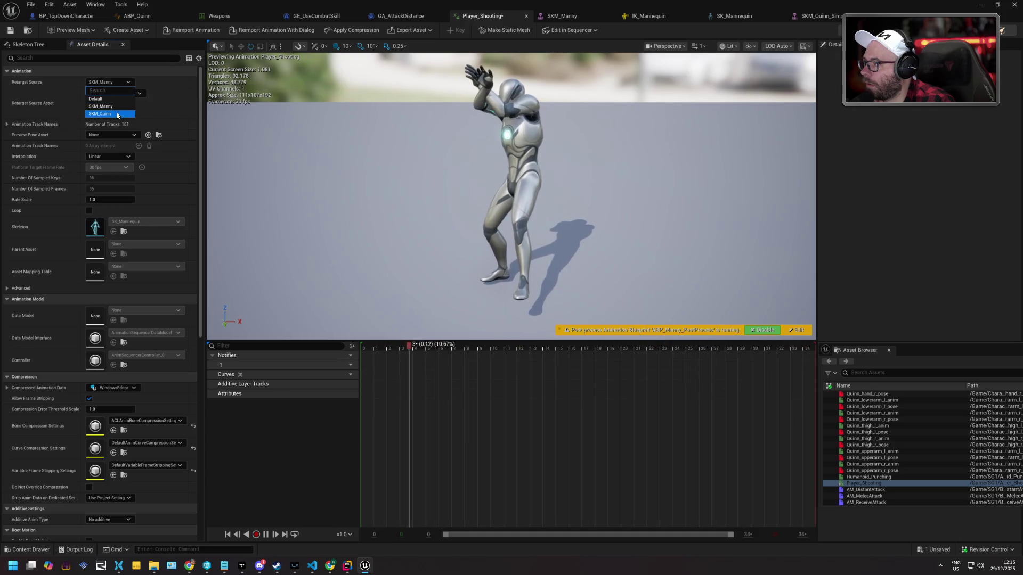
click(109, 82)
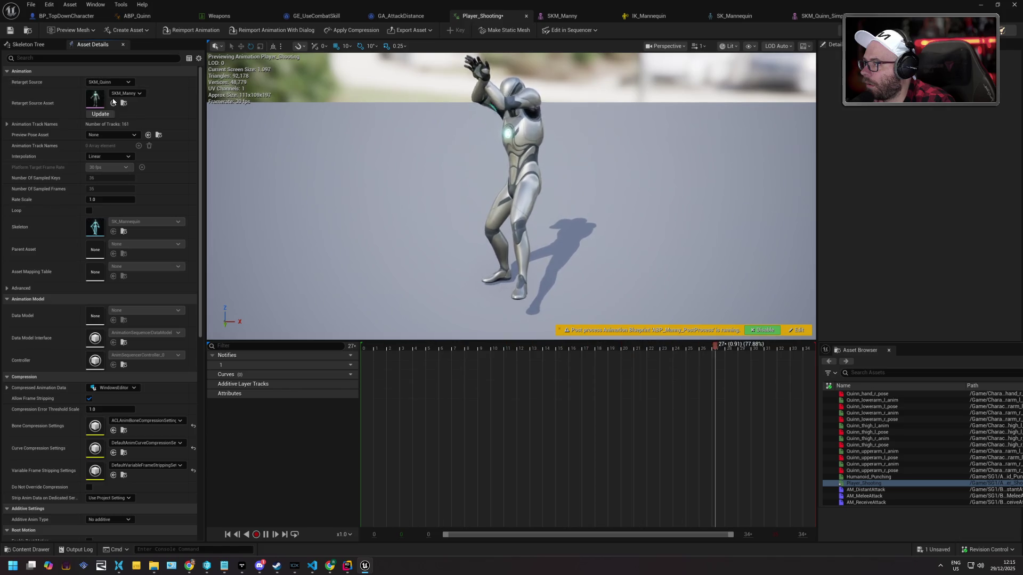
click(110, 91)
click(123, 104)
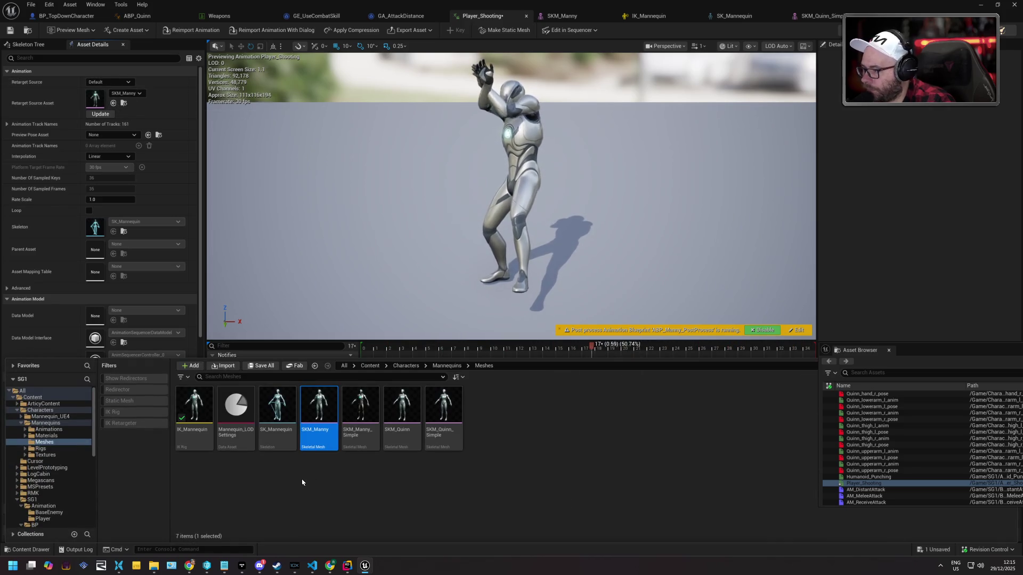
double_click(194, 407)
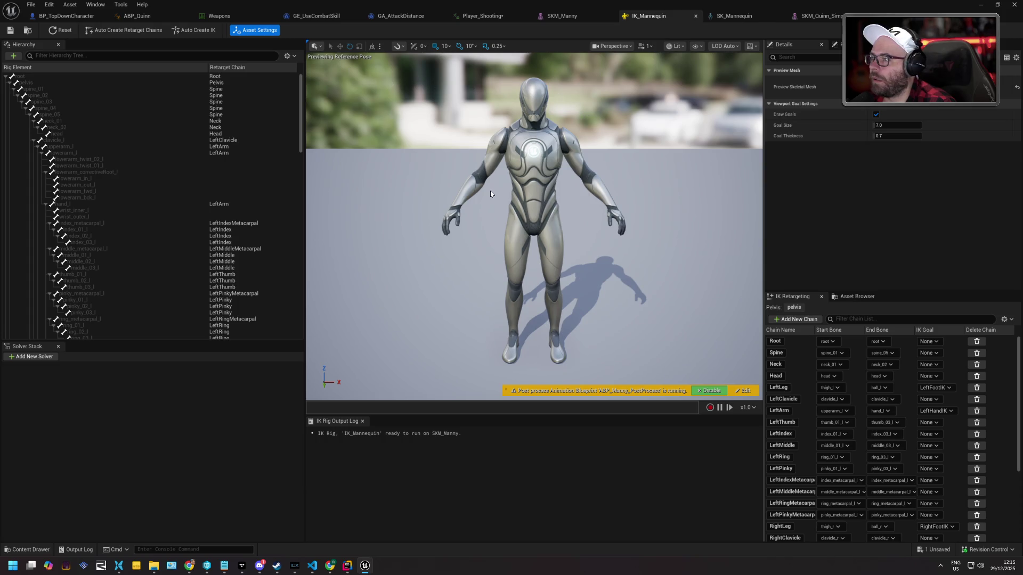
Scroll the IK rig hierarchy, return to SKM_Manny, and open the SK_Mannequin skeleton from Meshes
scroll(170, 128, down, 15)
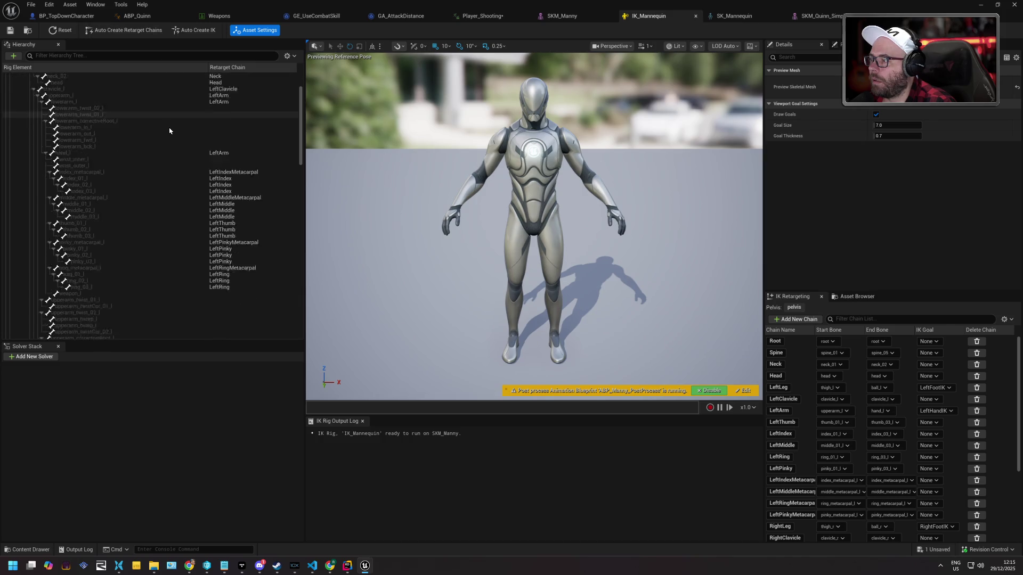
scroll(170, 136, down, 5)
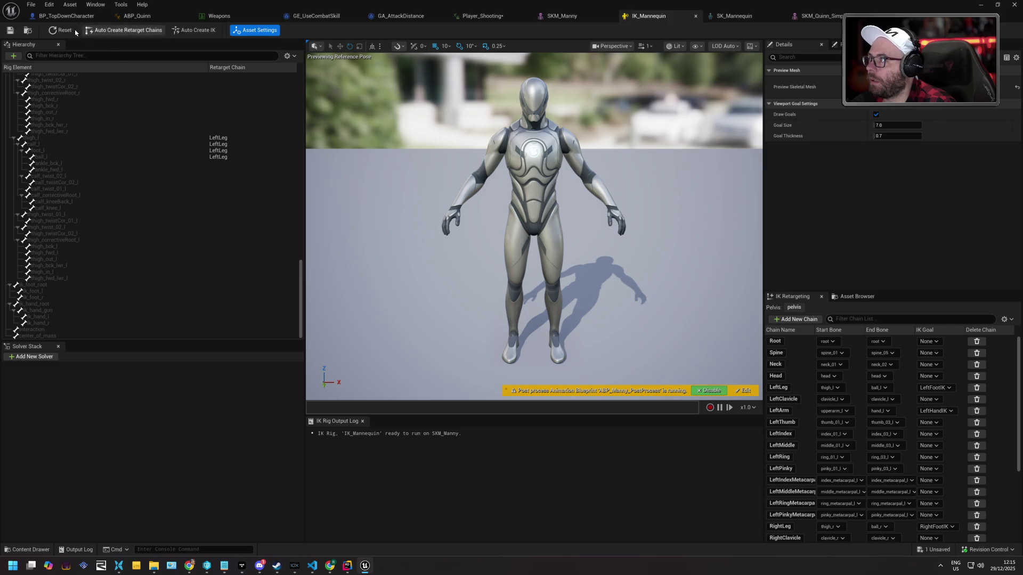
click(574, 16)
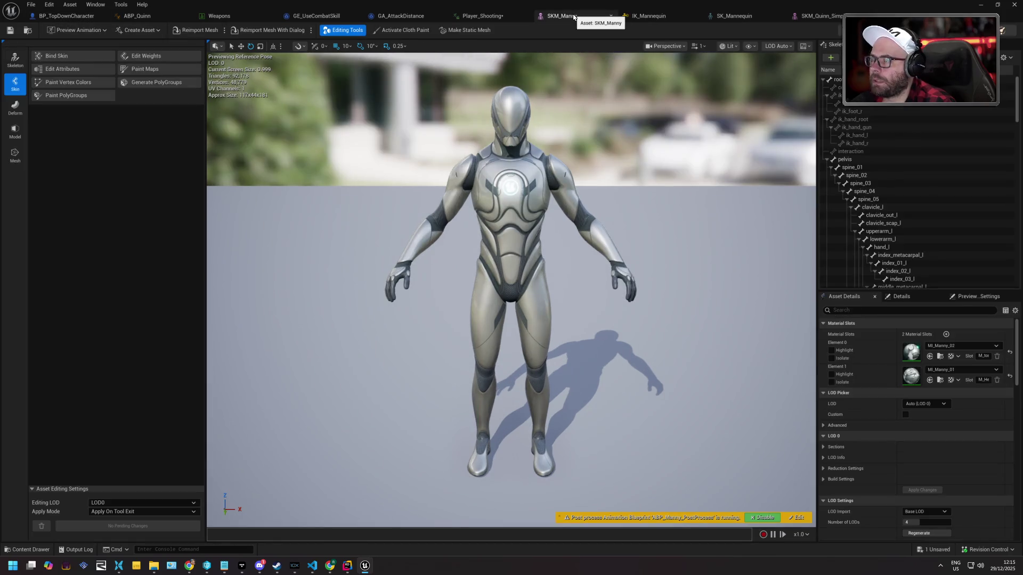
click(49, 551)
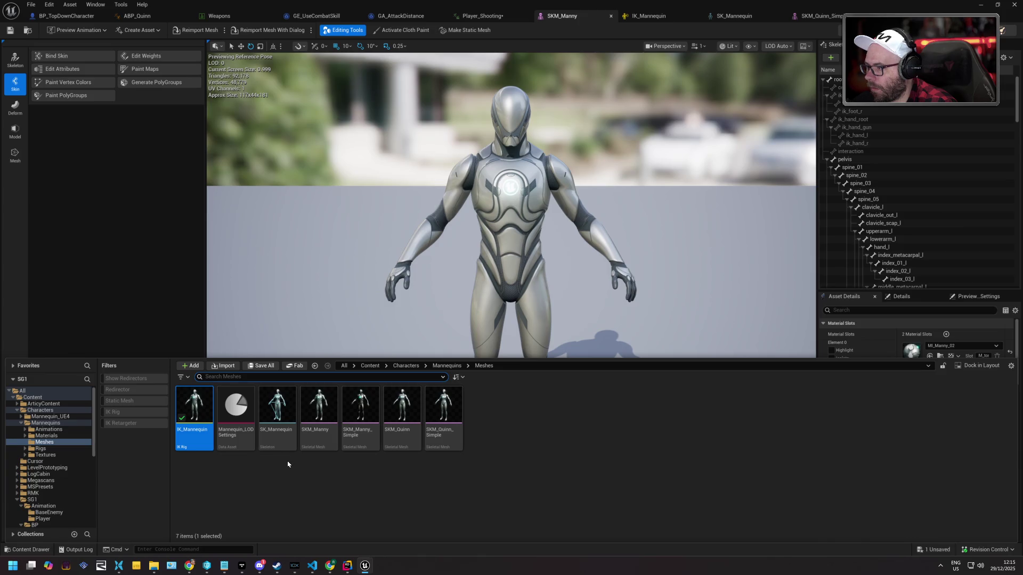
double_click(282, 408)
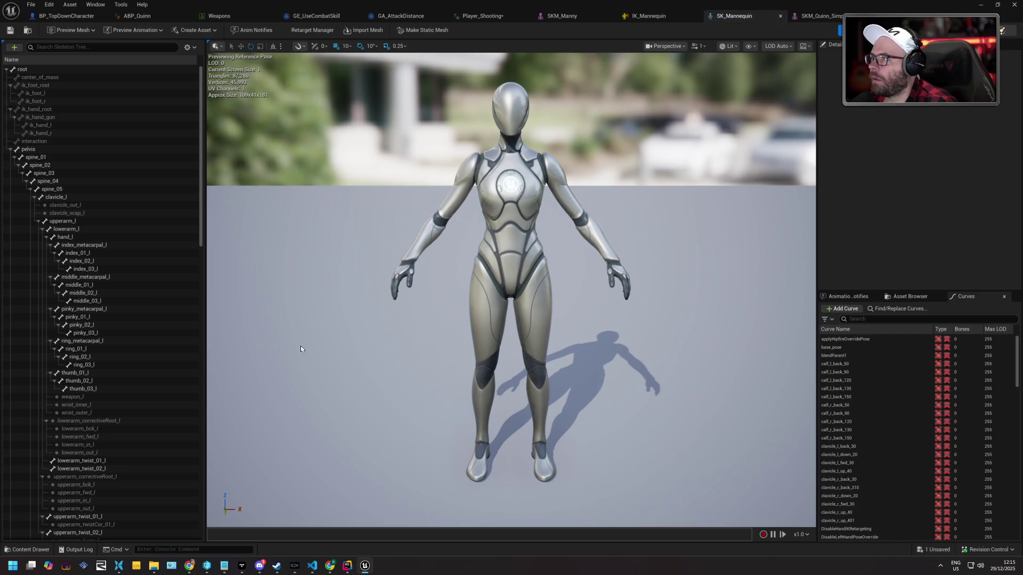
Update all SK_Mannequin retarget sources and preview the AM_DistantAttack montage, then return to IK_Mannequin
click(308, 32)
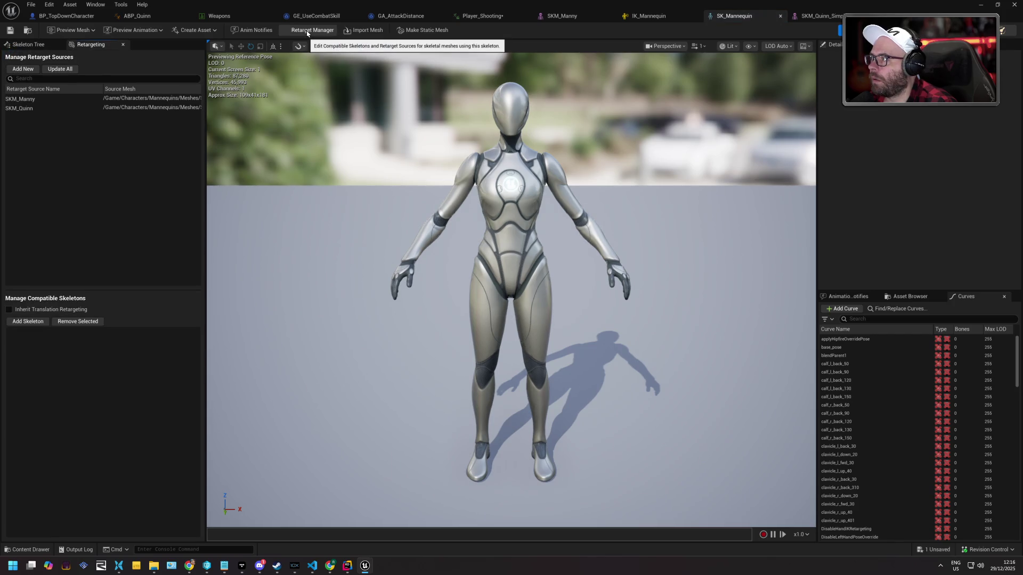
click(63, 70)
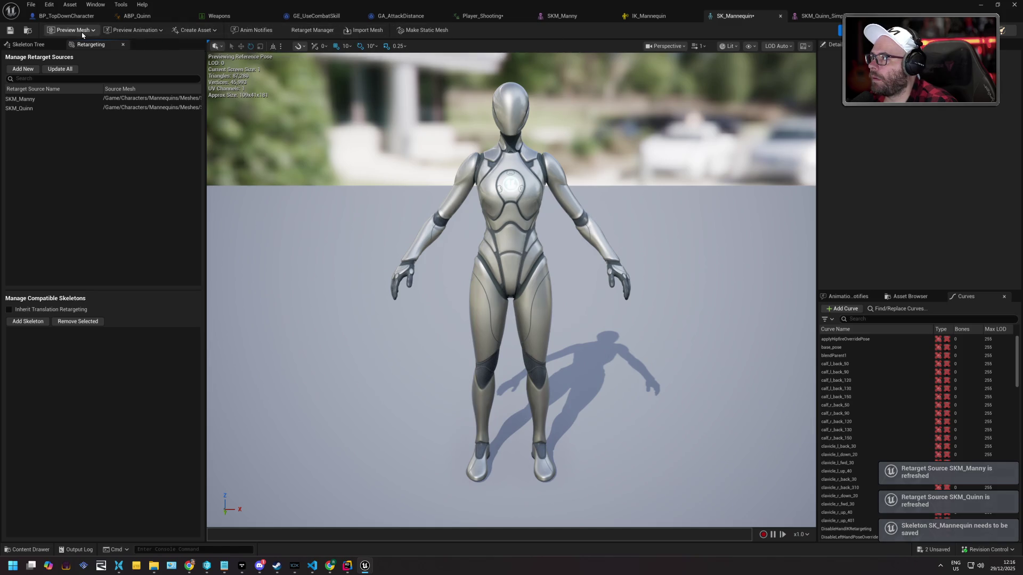
click(142, 30)
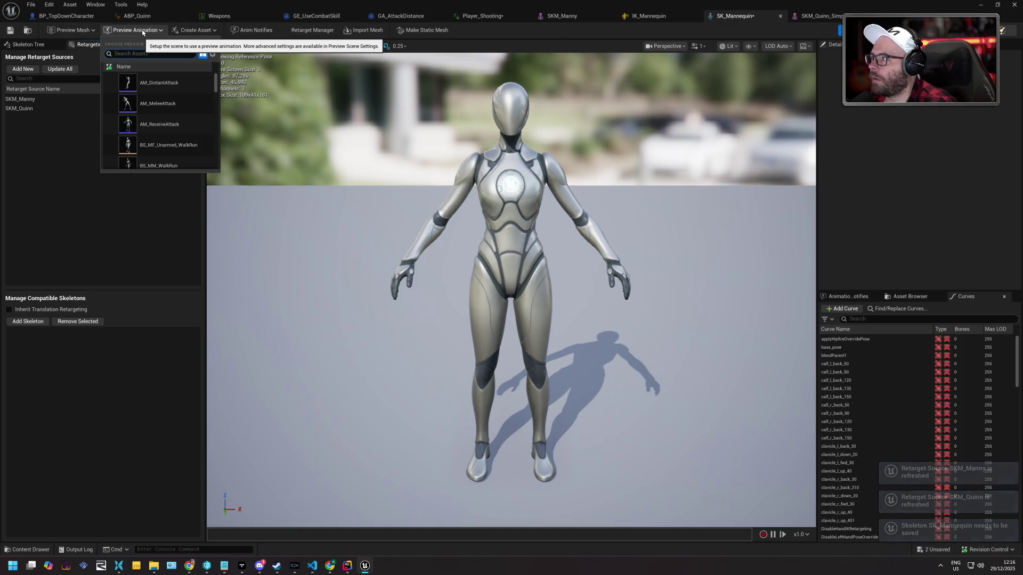
click(164, 82)
click(163, 83)
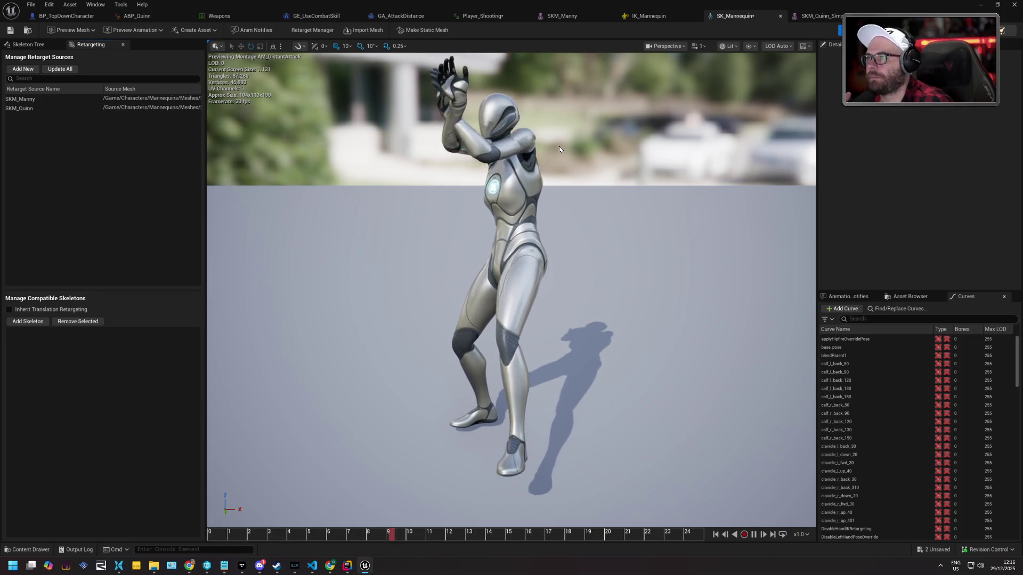
click(655, 18)
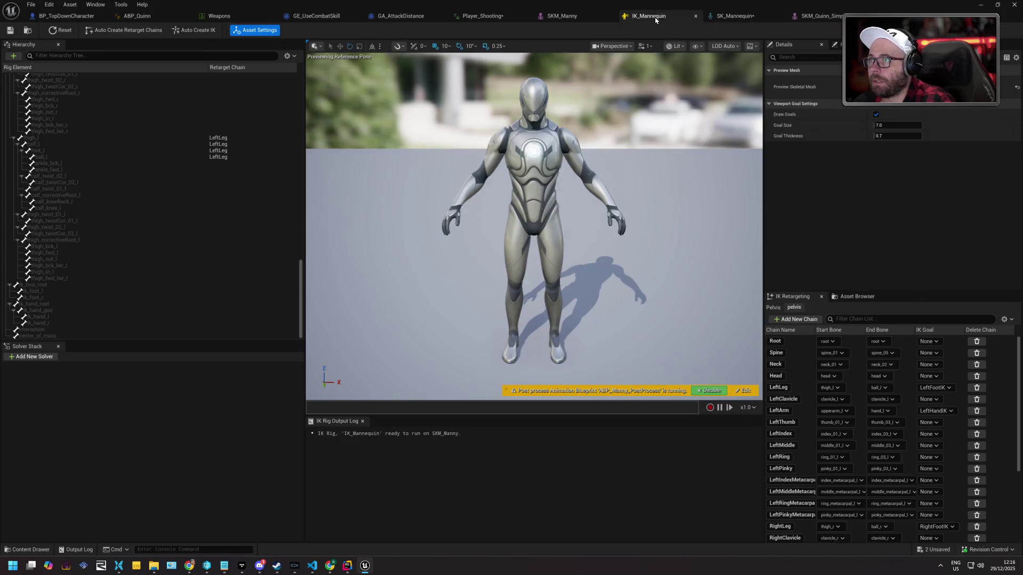
Open SK_Mannequin, check it out from source control, and return to BP_TopDownCharacter
click(24, 550)
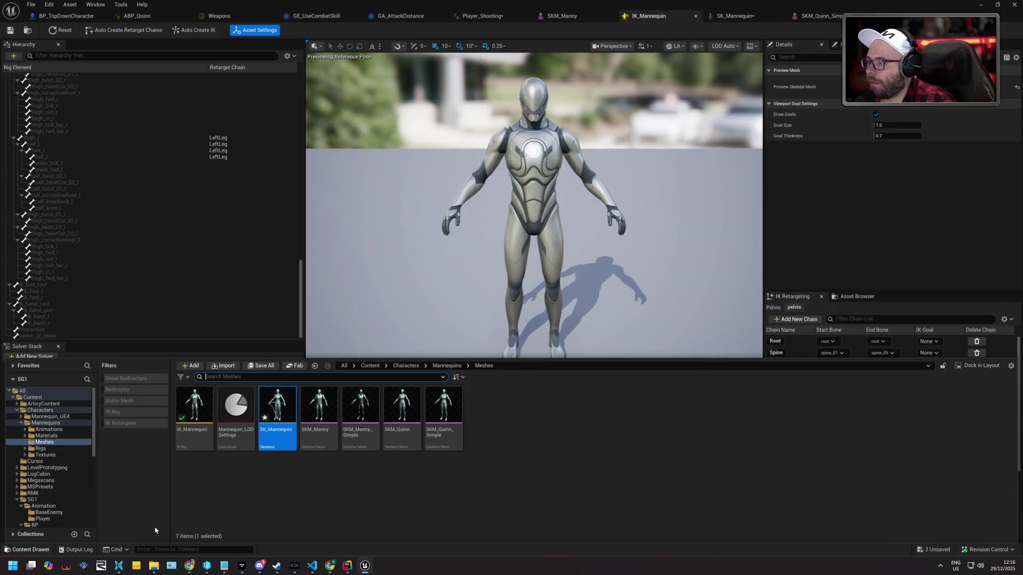
double_click(275, 416)
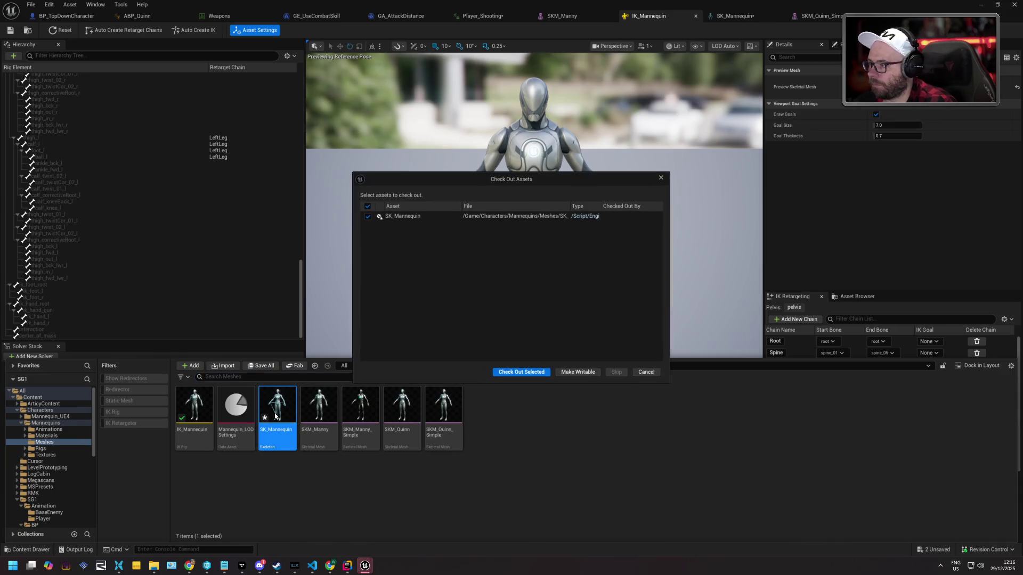
click(508, 373)
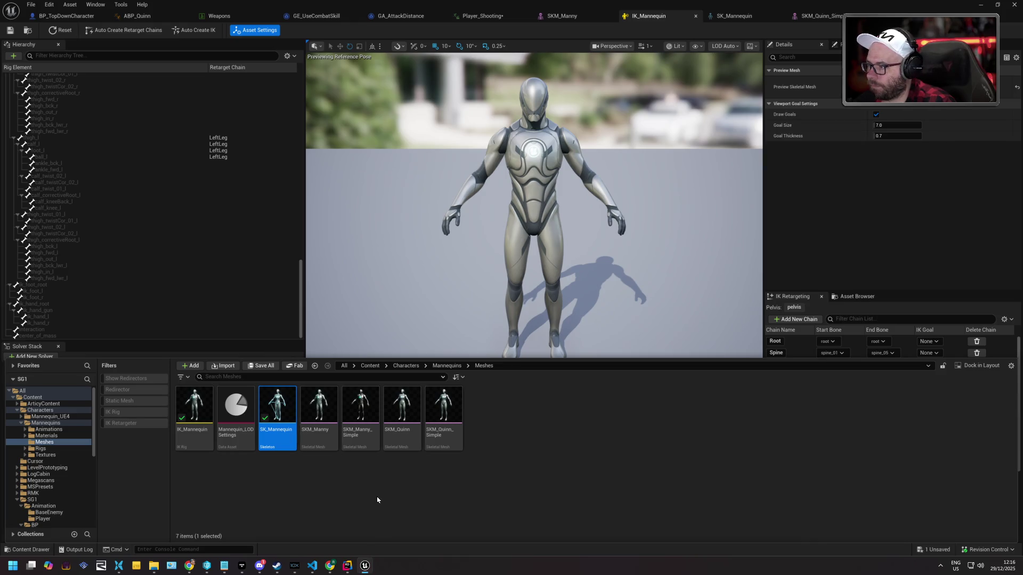
click(65, 15)
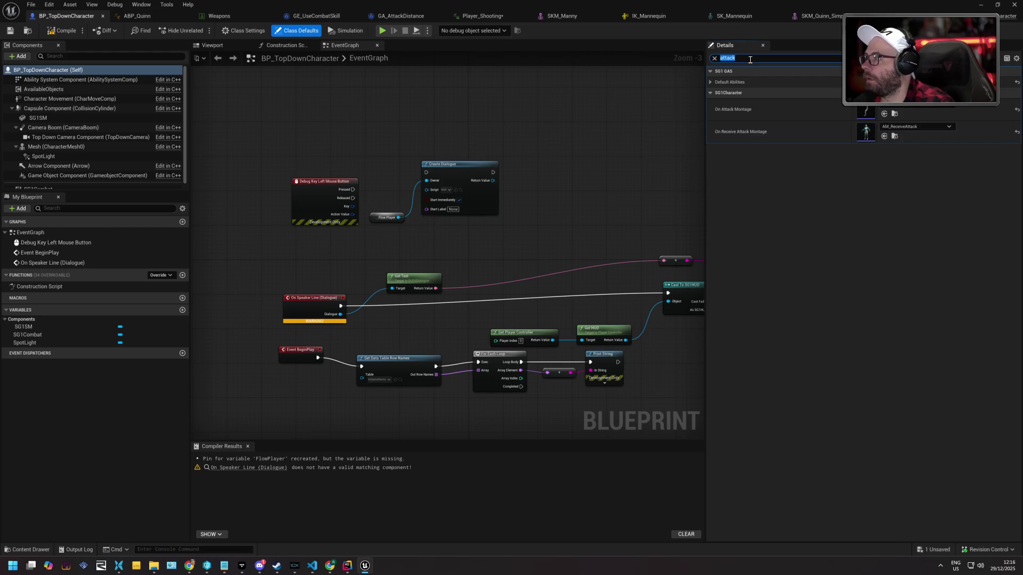
Select Mesh (CharacterMesh0), browse to its skeletal mesh asset, and open SKM_Quinn
click(86, 146)
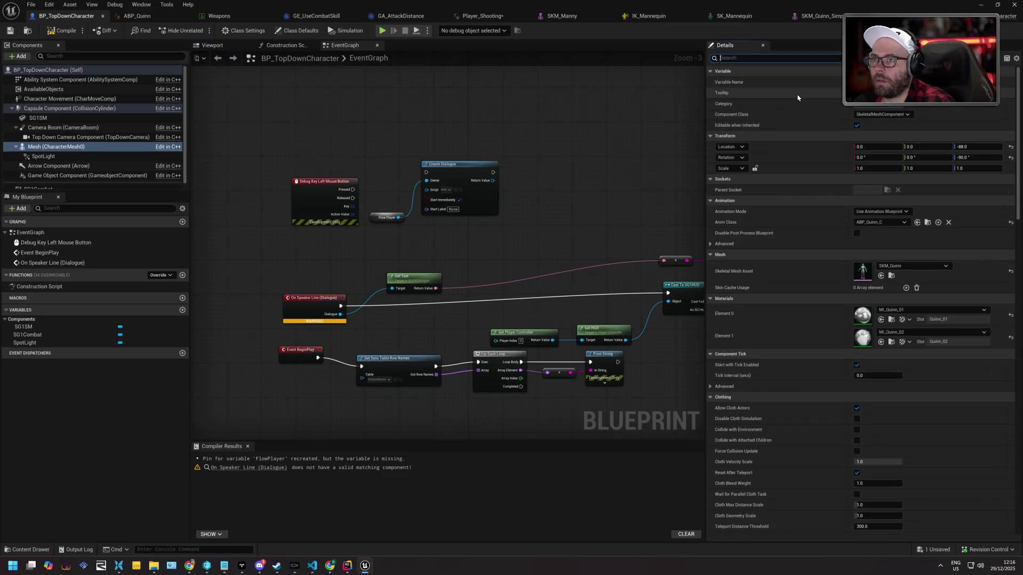
click(891, 276)
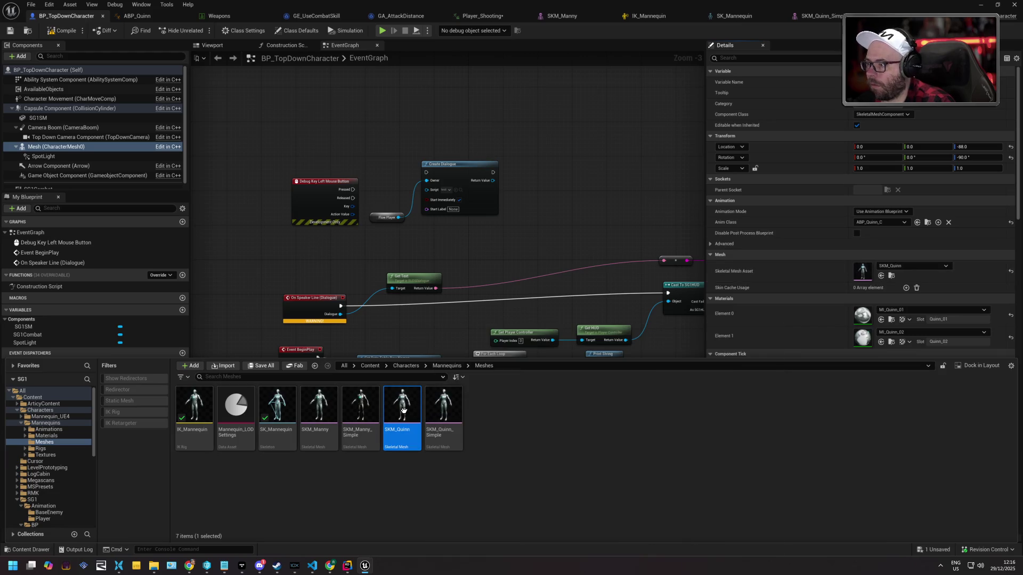
double_click(403, 409)
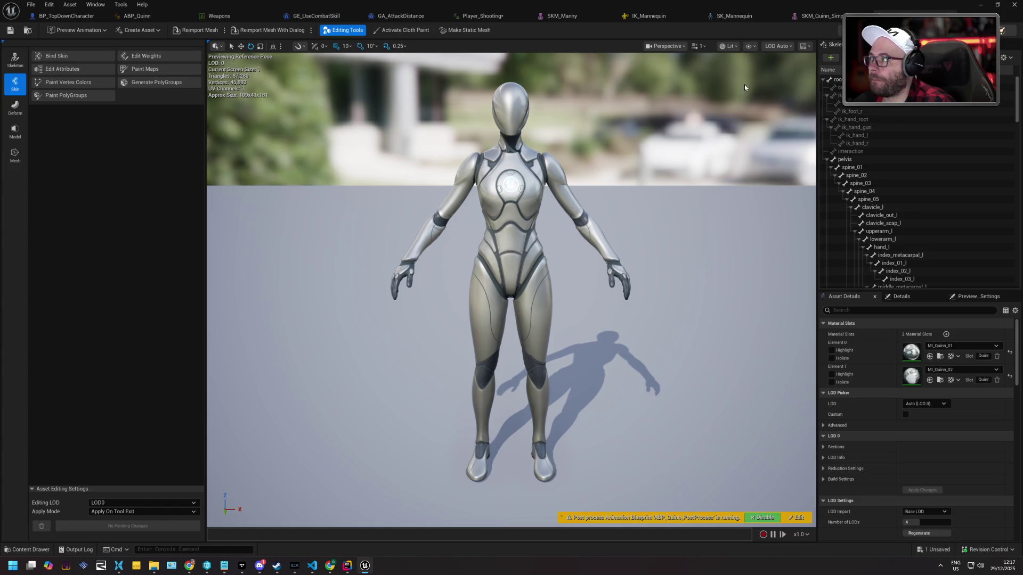
Toggle between the skeleton and skin editing tools, then open the SK_Mannequin skeleton
click(15, 66)
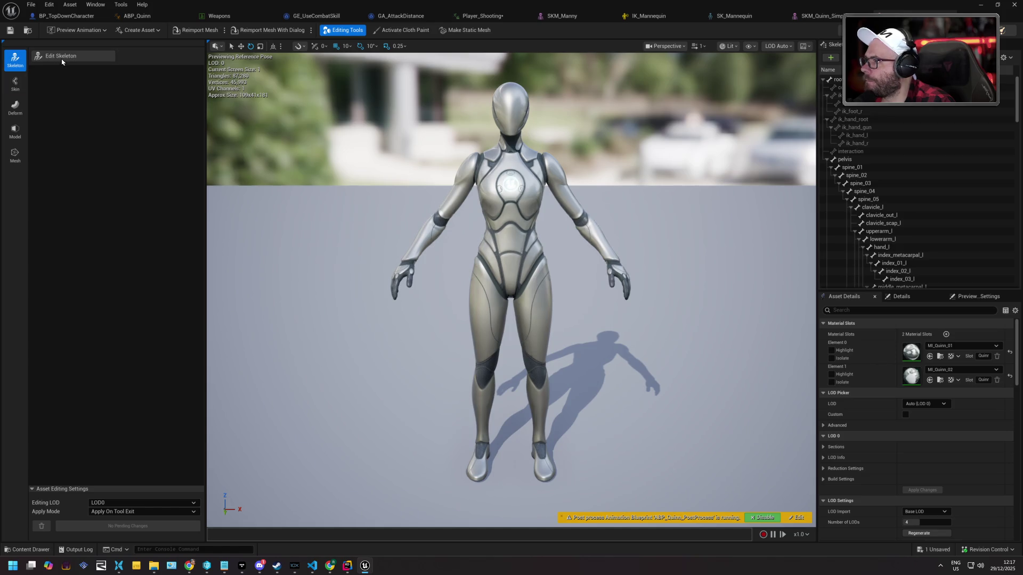
click(16, 83)
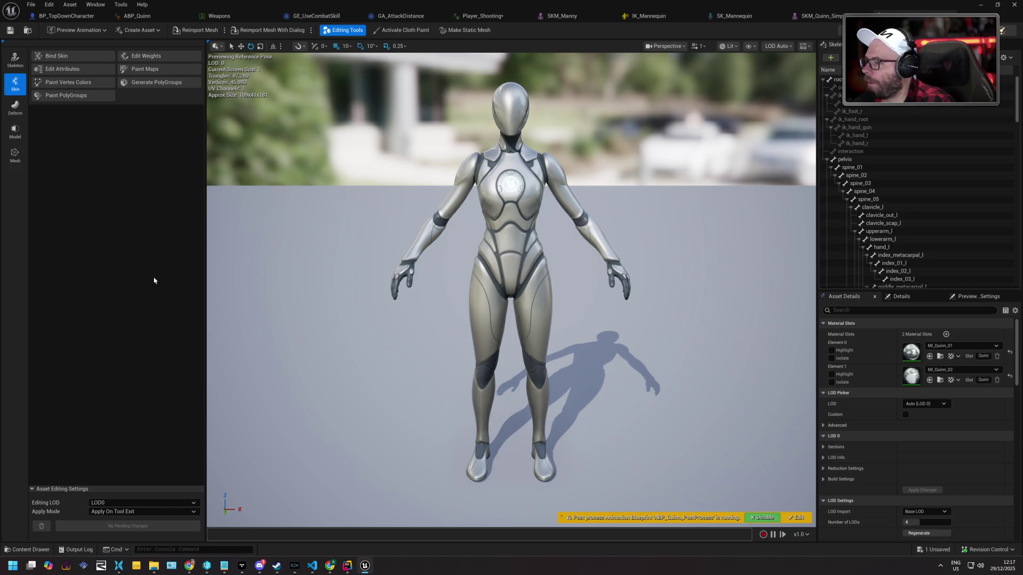
click(27, 549)
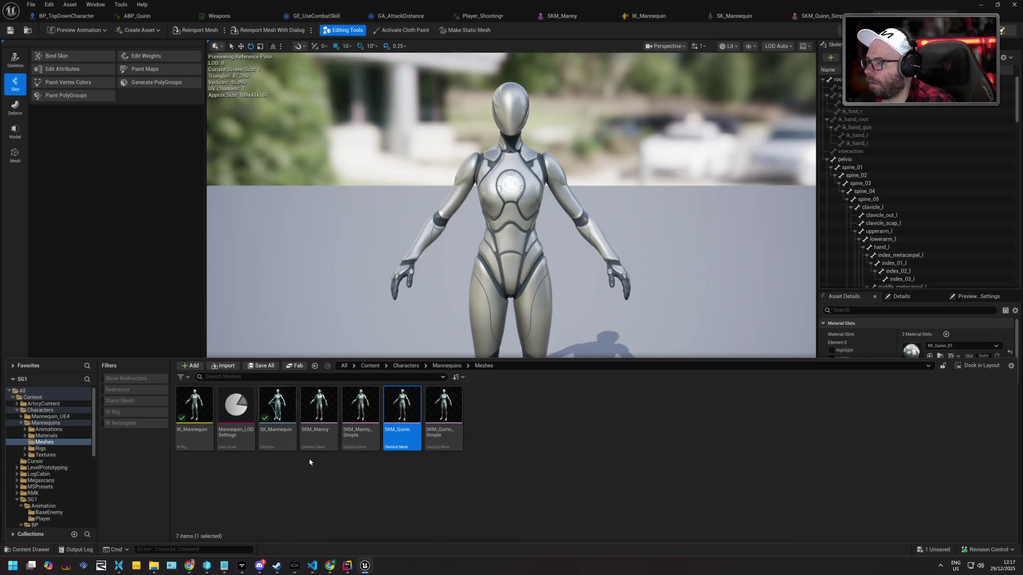
double_click(281, 423)
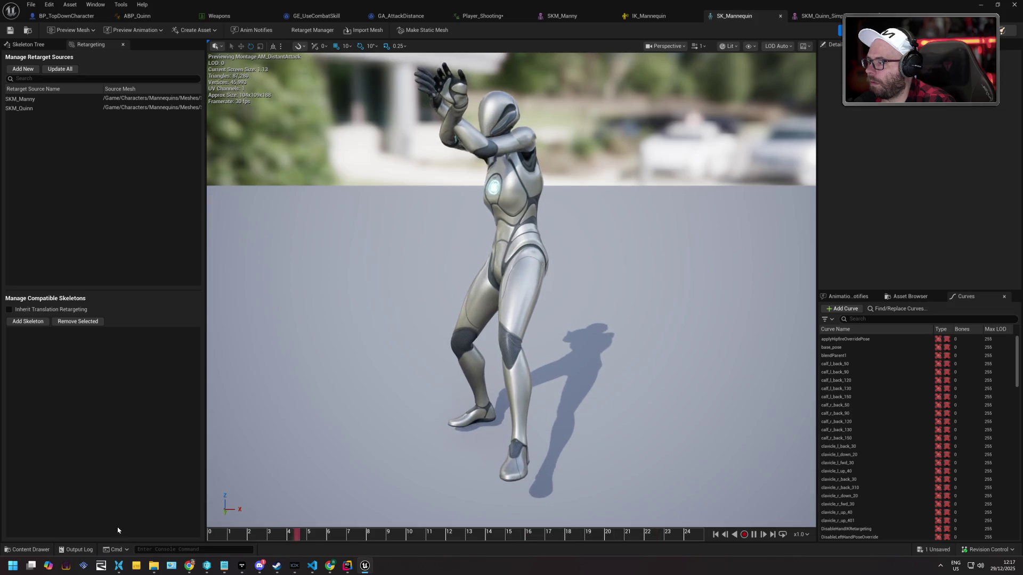
Open SKM_Quinn and set AM_DistantAttack as its preview animation
key(ctrl+space)
double_click(402, 410)
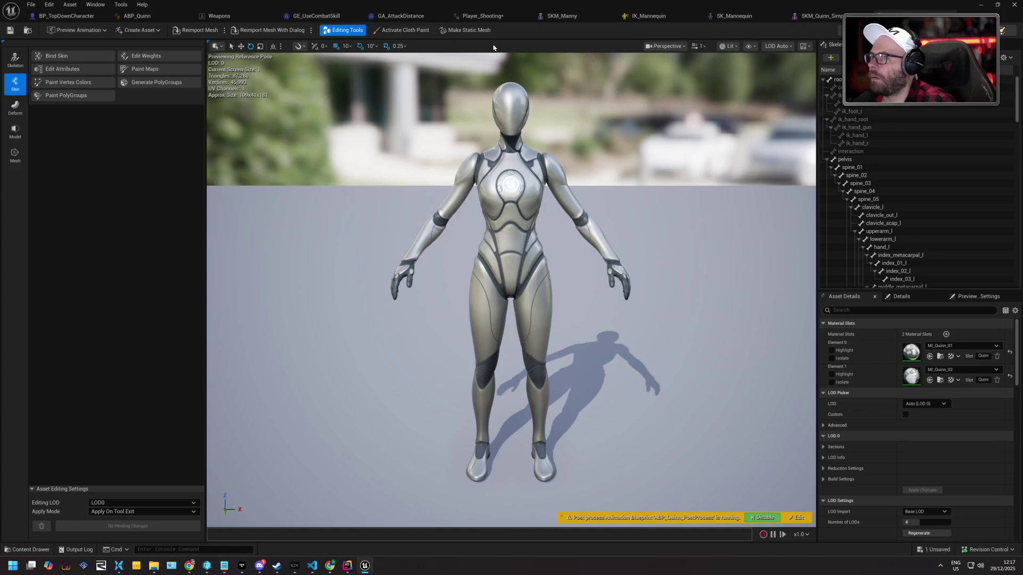
click(97, 31)
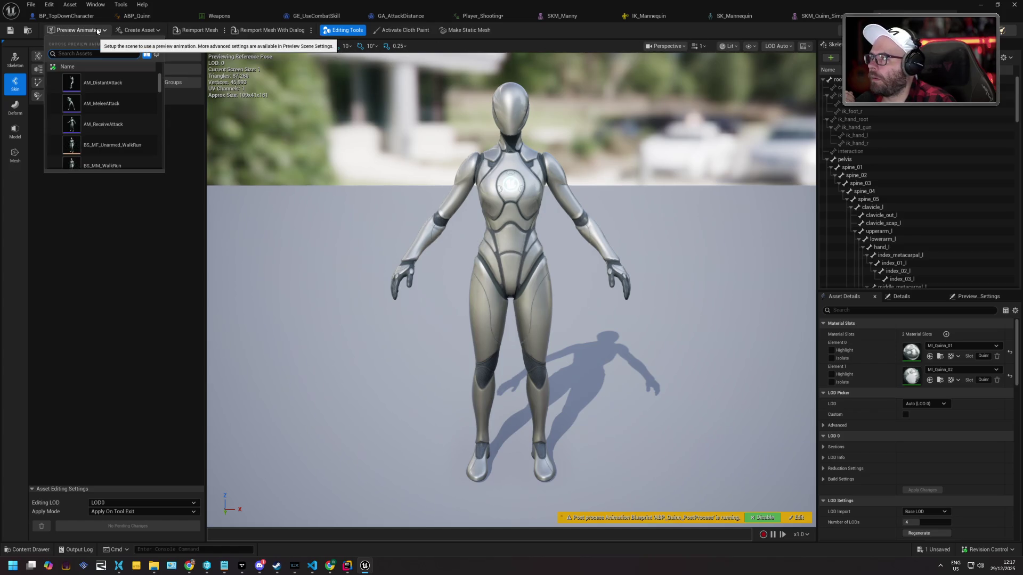
click(107, 88)
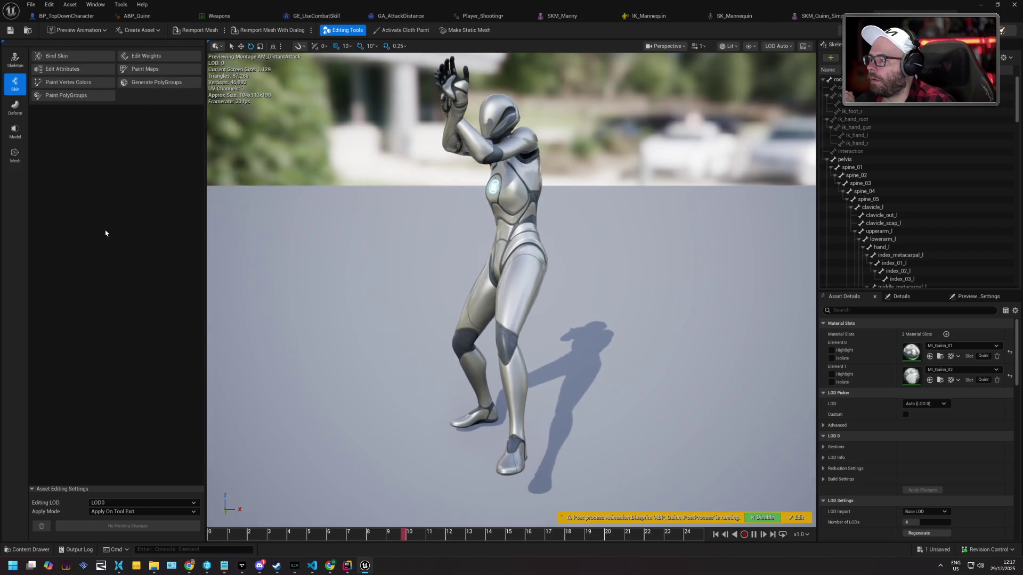
Open SKM_Manny_Simple, preview AM_DistantAttack on it, and browse the Mannequins Meshes folder
click(42, 551)
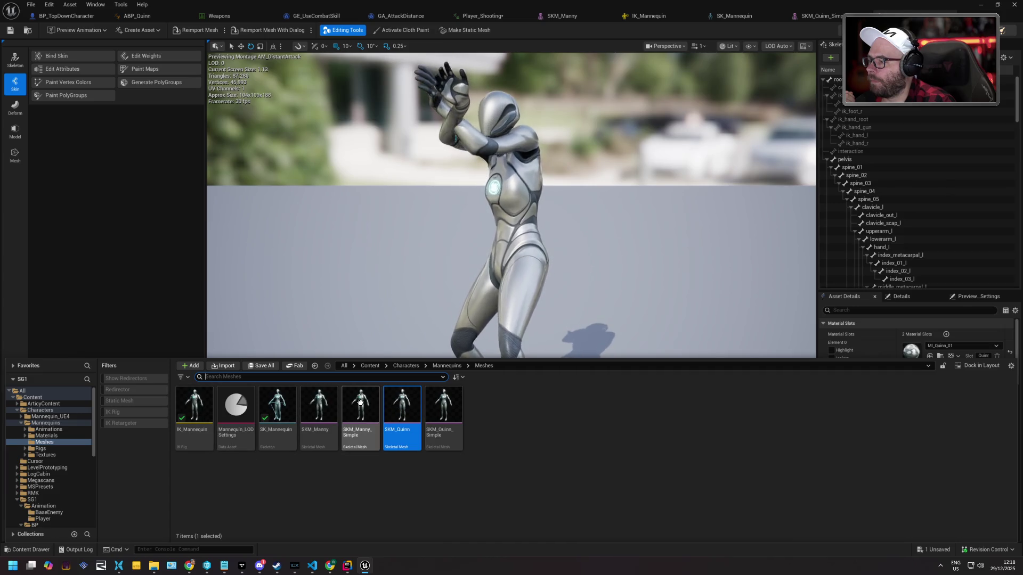
double_click(356, 430)
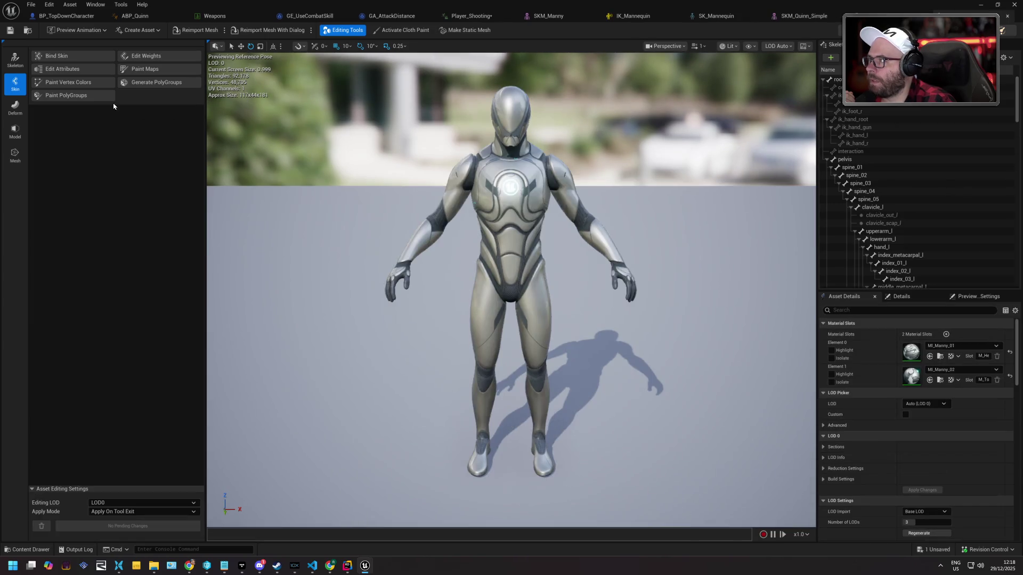
click(77, 30)
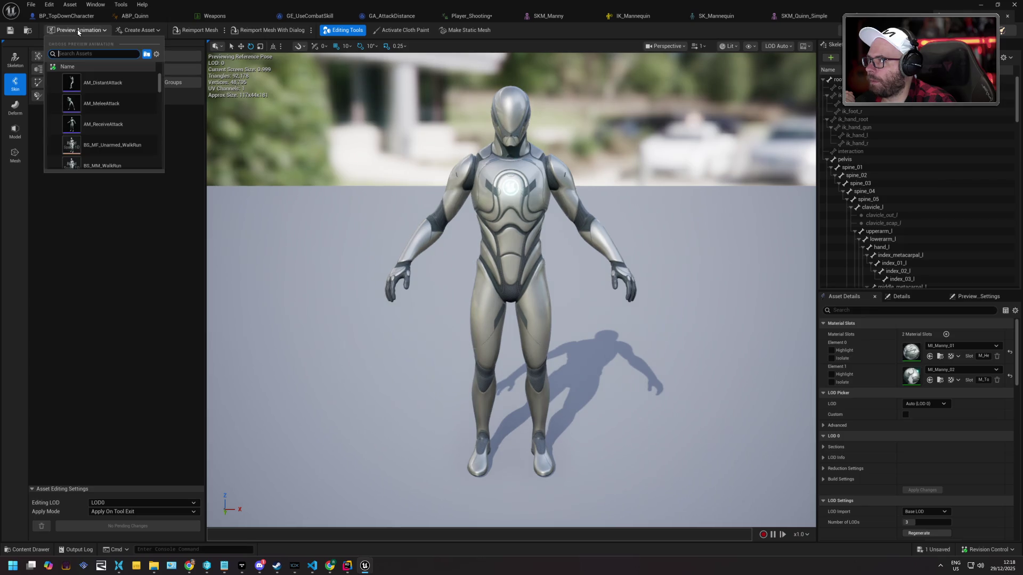
click(108, 84)
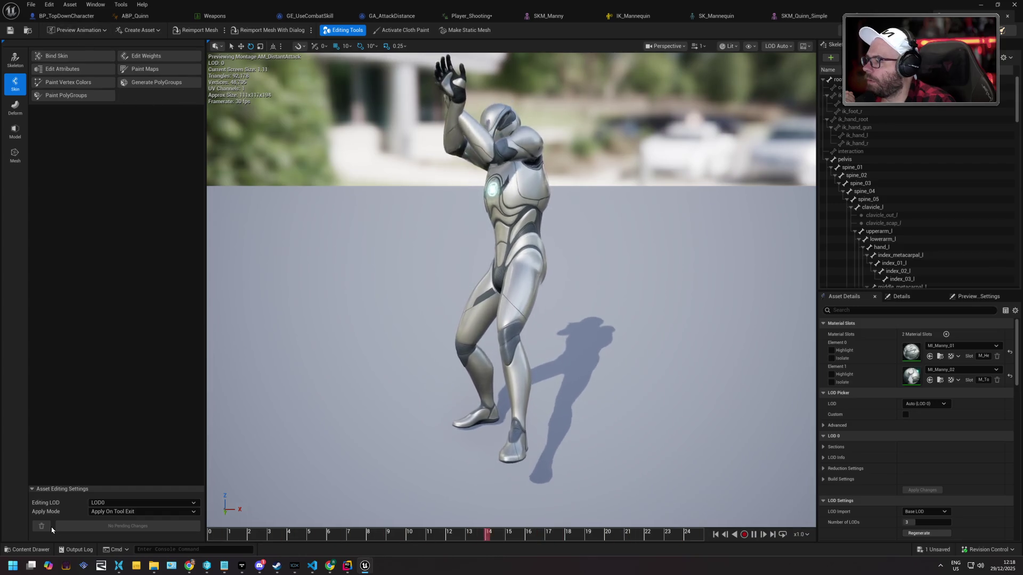
click(30, 550)
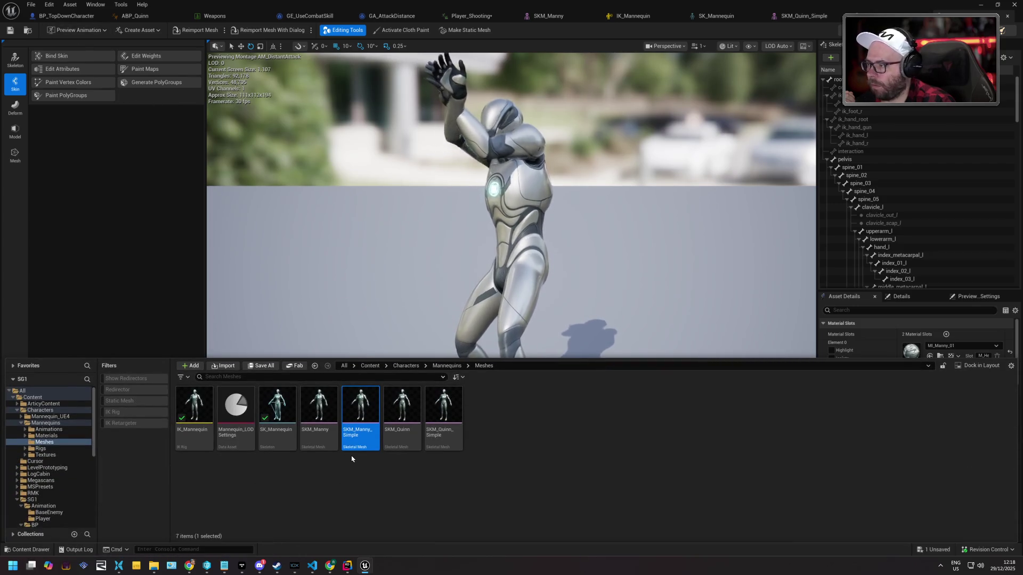
Show BP_TopDownCharacter's attack-montage class defaults and browse to the SG1/BP/GAS/Montage folder
click(92, 21)
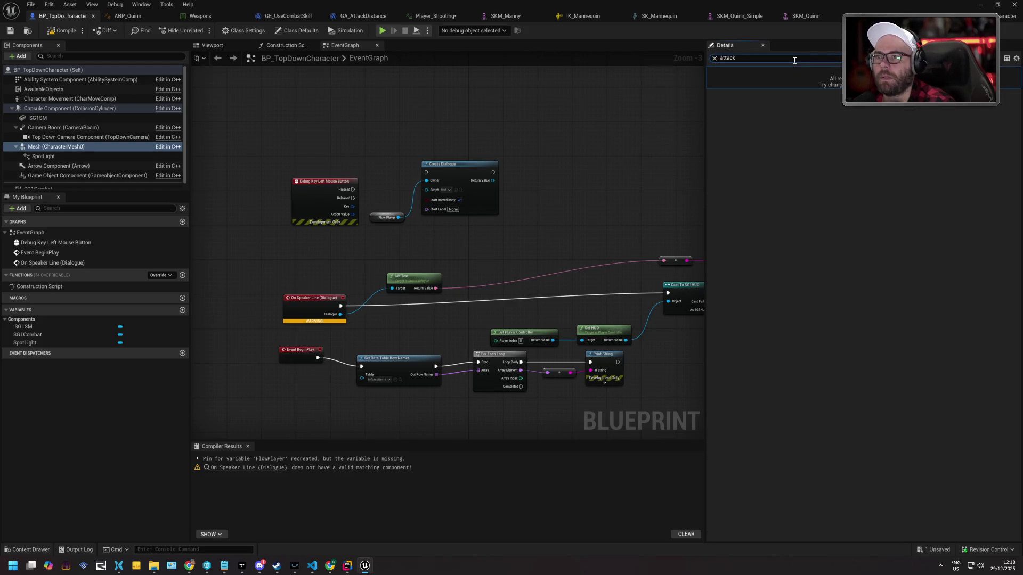
click(141, 70)
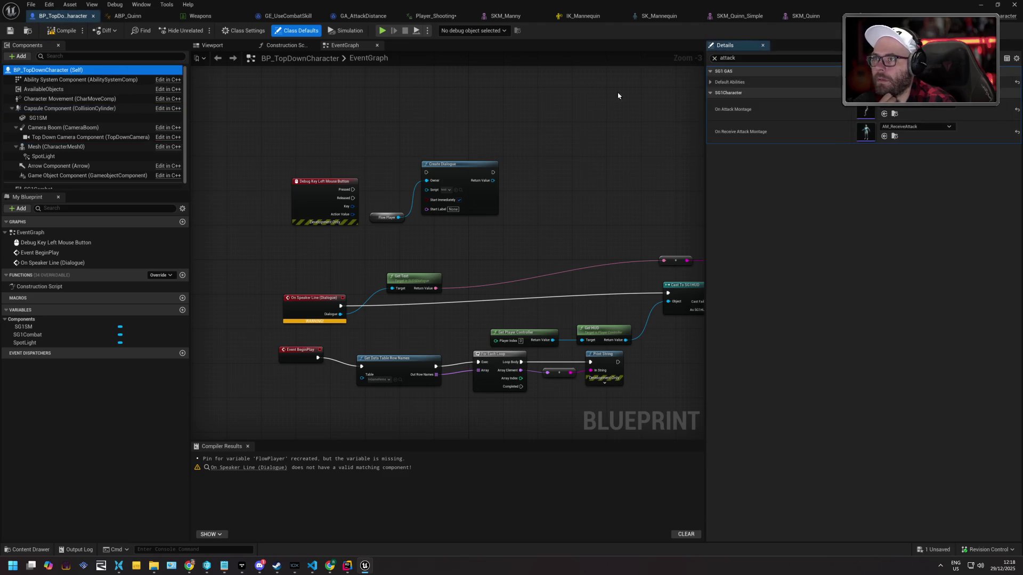
click(895, 114)
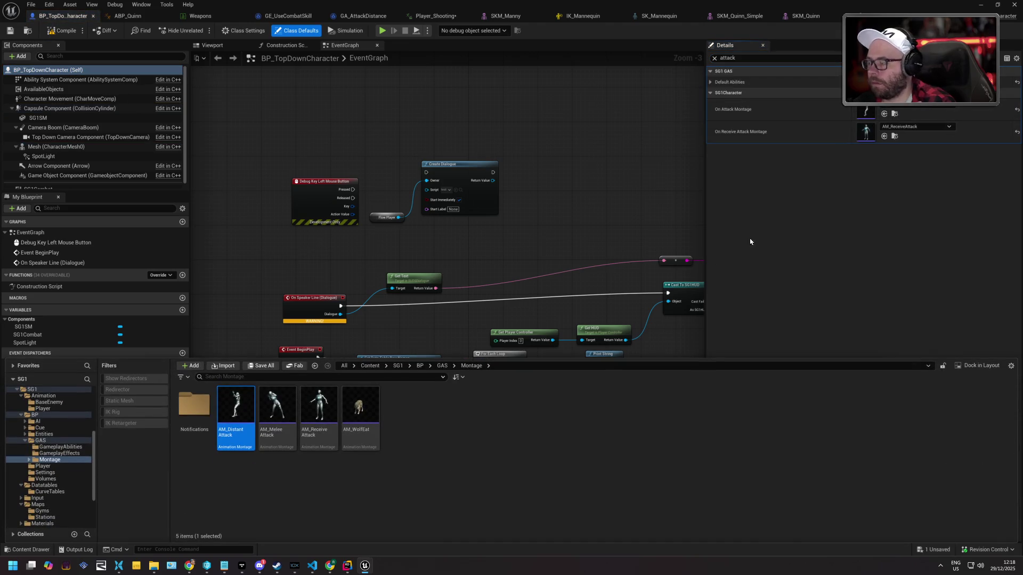
Open AM_DistantAttack, inspect its asset actions, then open its Player_Shooting segment as an animation
double_click(243, 420)
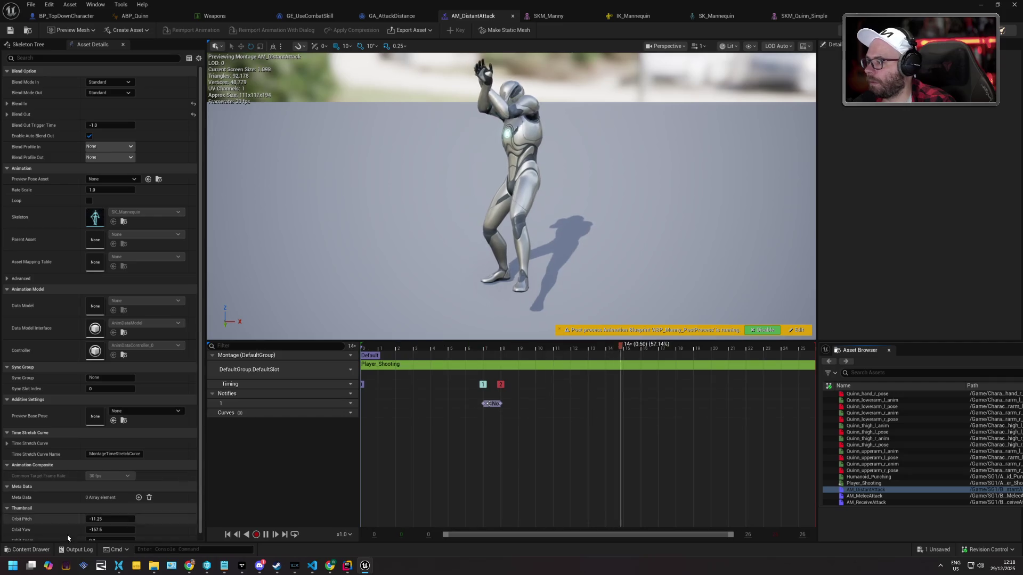
click(31, 550)
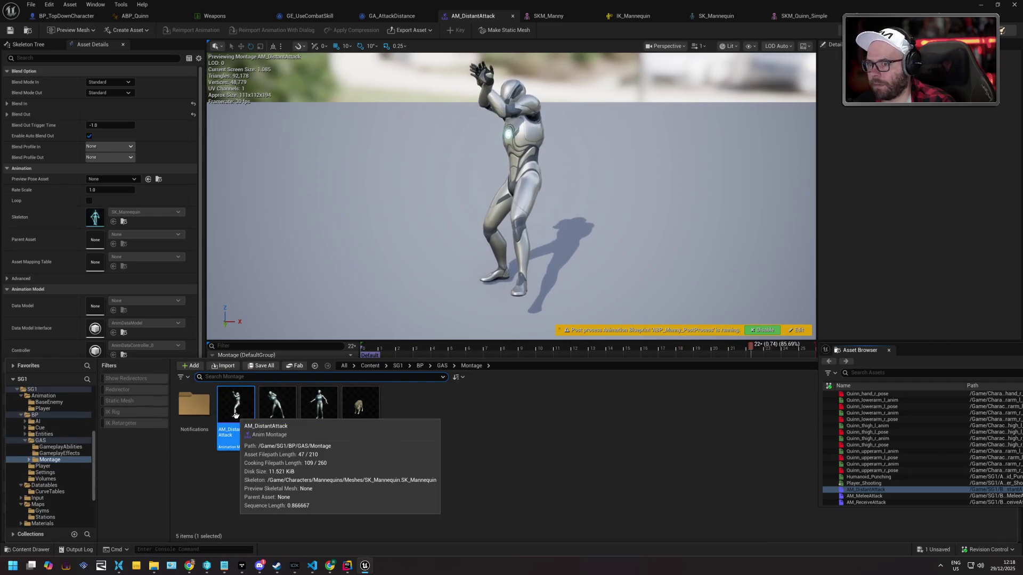
right_click(915, 490)
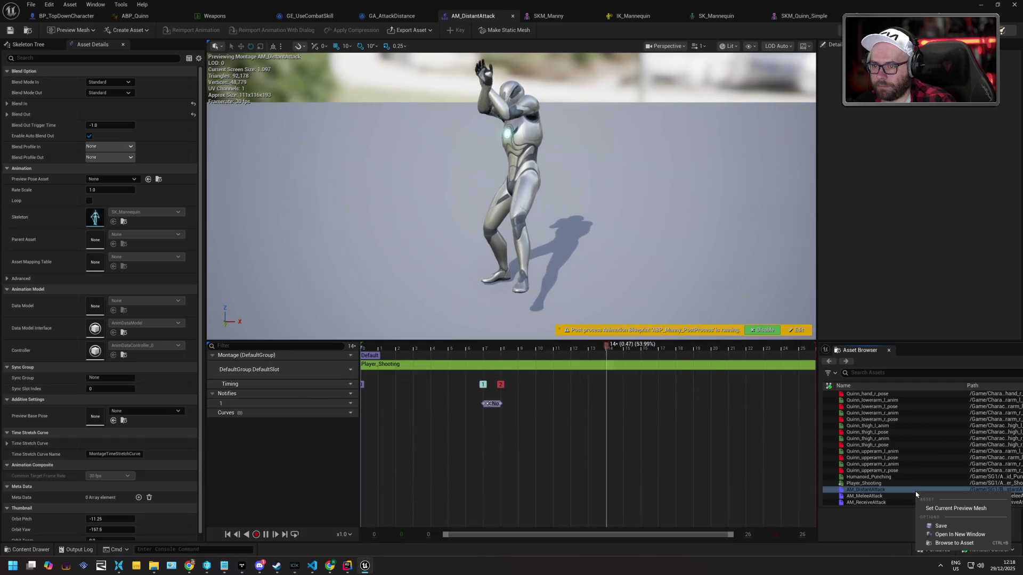
click(955, 544)
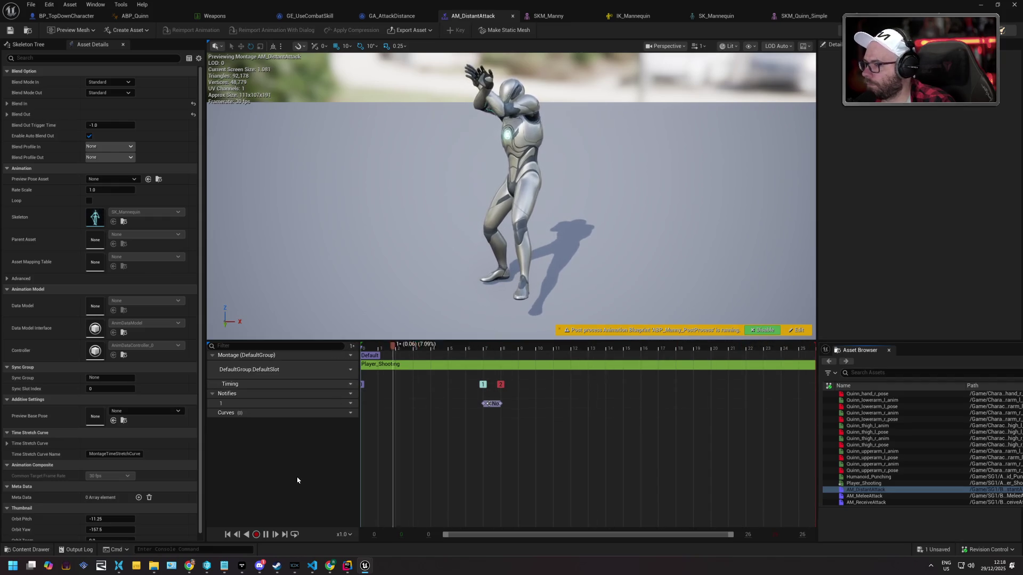
click(391, 364)
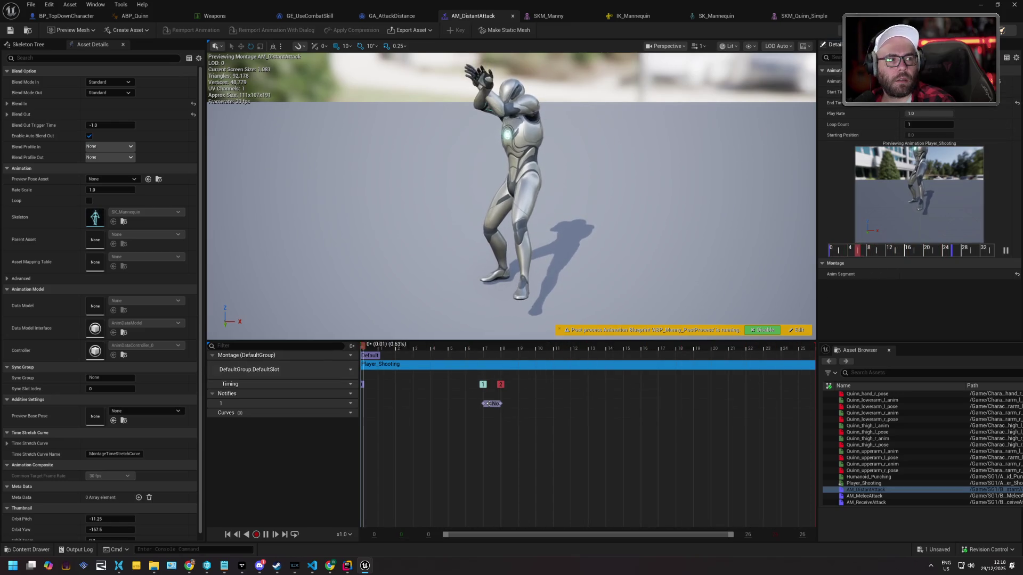
double_click(391, 364)
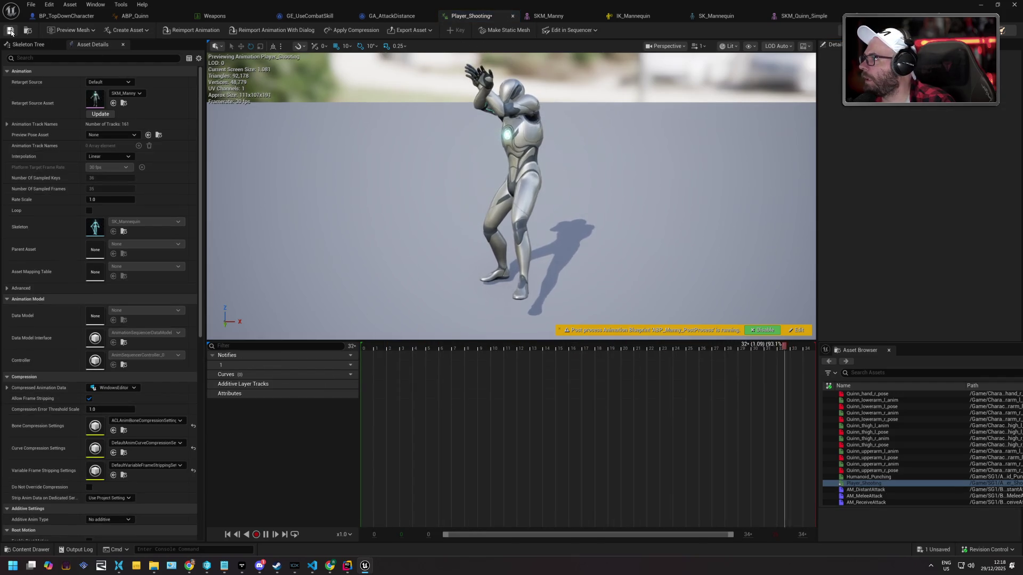
Save Player_Shooting with check-out and set its Retarget Source Asset to SKM_Manny
key(ctrl+s)
click(521, 372)
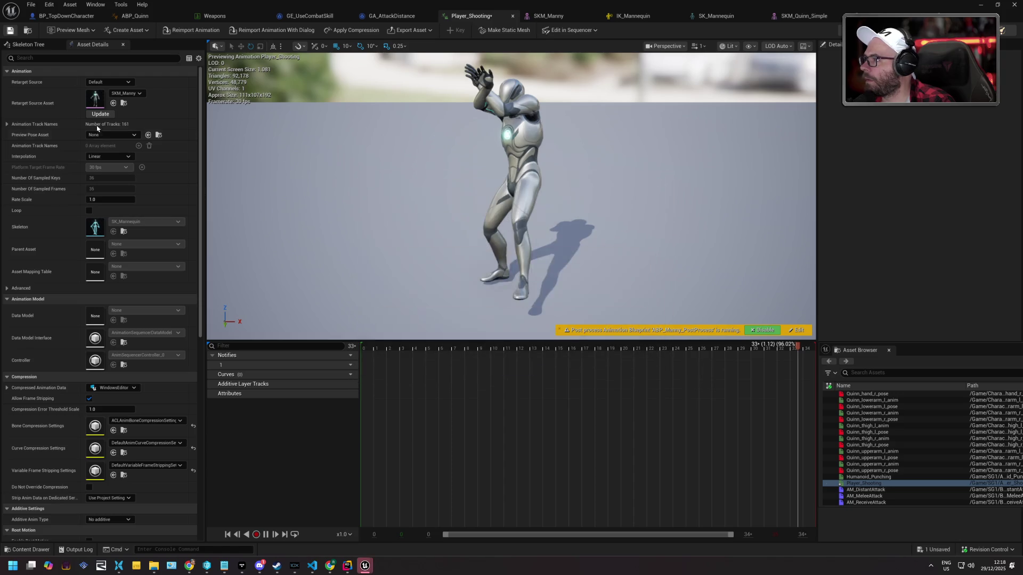
click(133, 94)
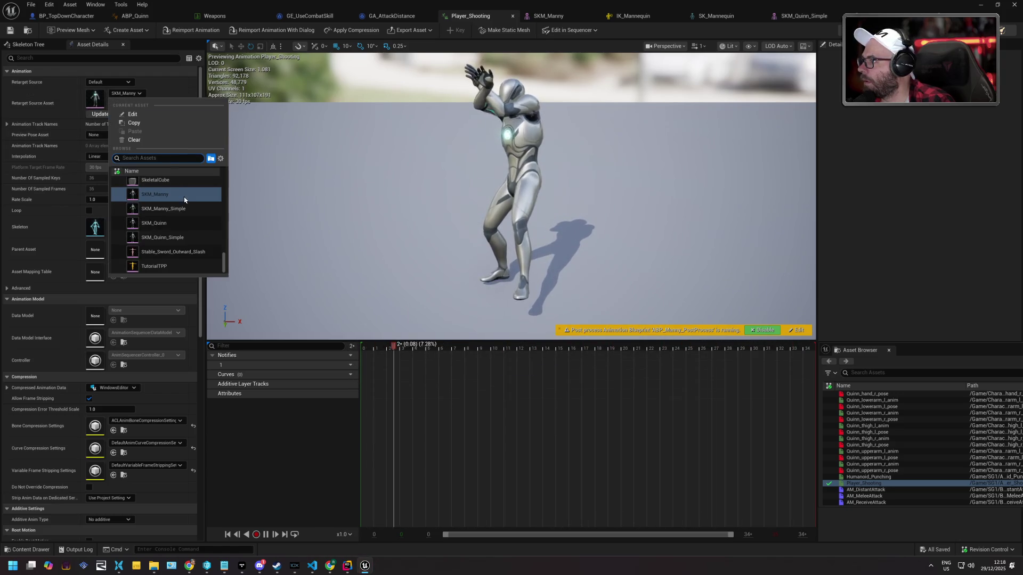
scroll(188, 203, up, 2)
scroll(188, 202, down, 2)
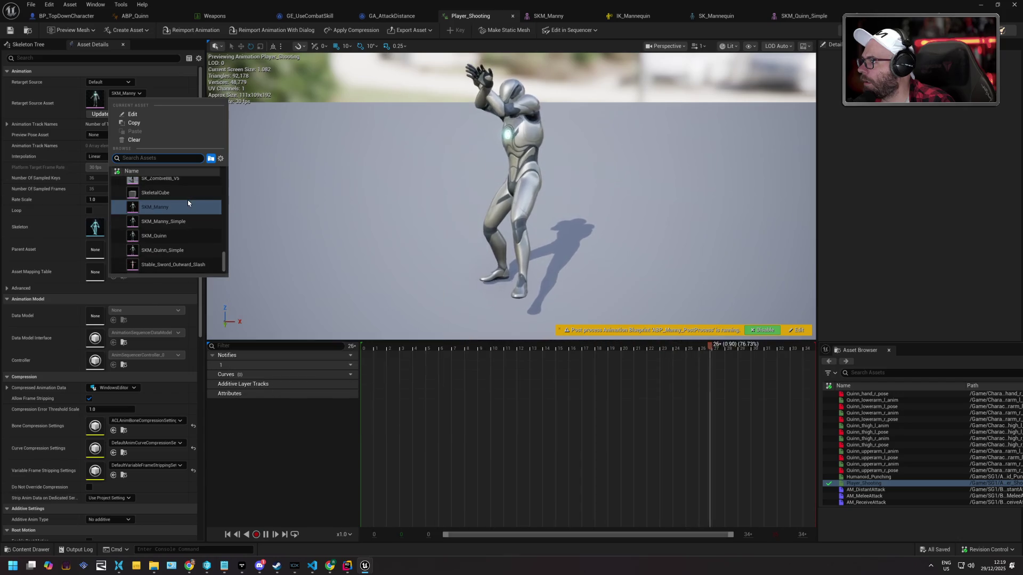
click(184, 225)
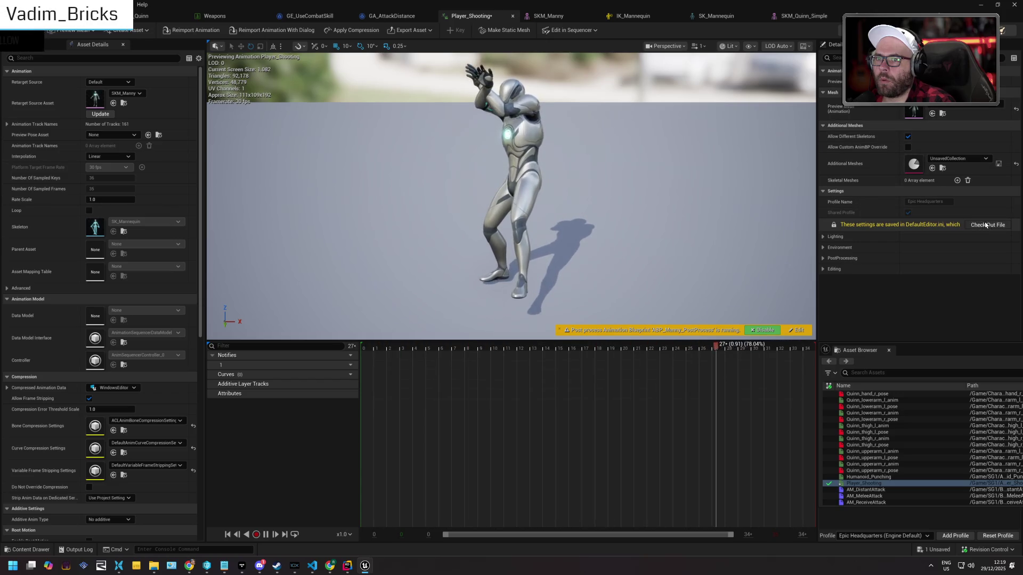
key(alt+Tab)
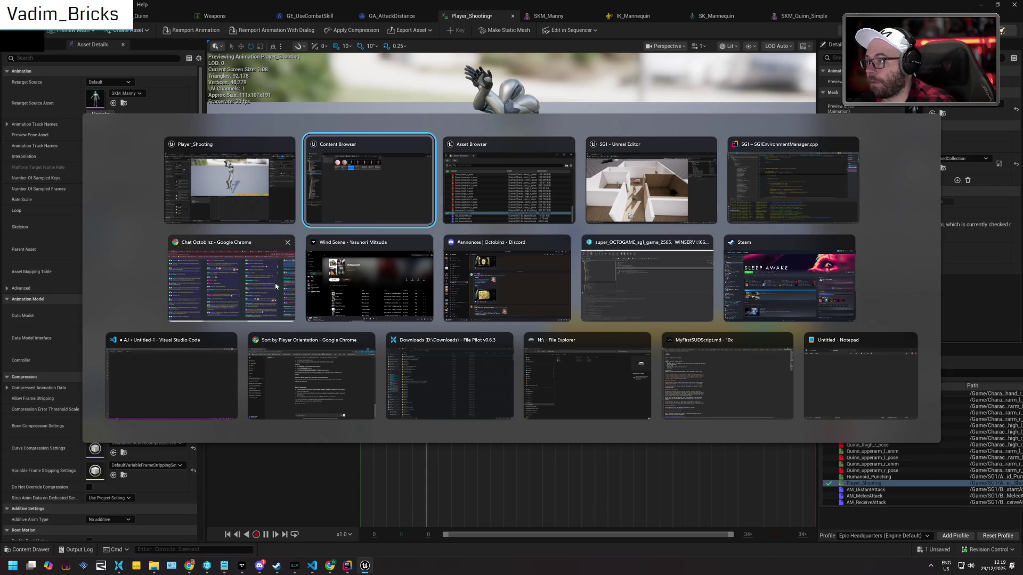
key(Escape)
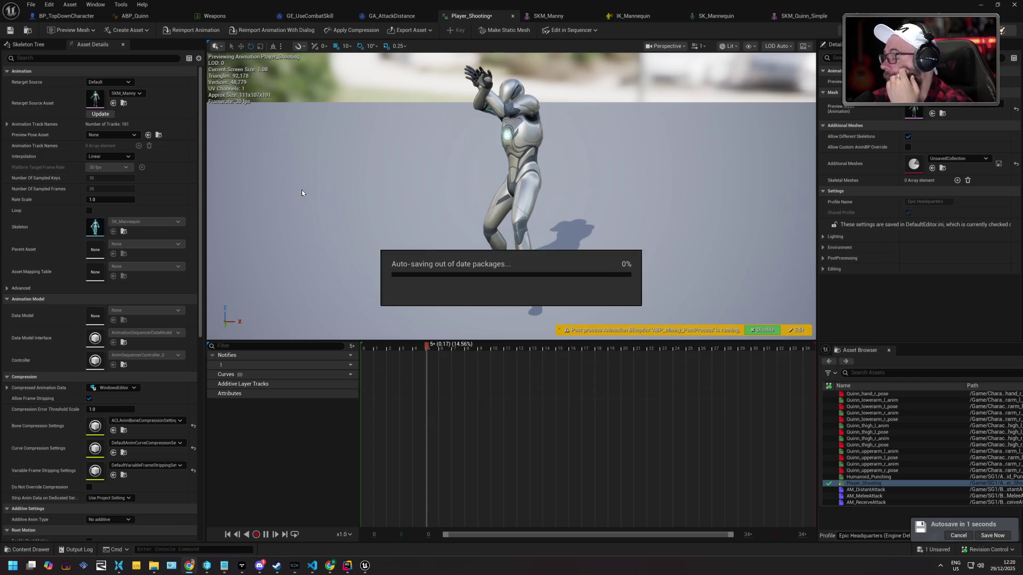
Browse the retarget source mesh list and dismiss it, leaving SKM_Manny unchanged
click(127, 94)
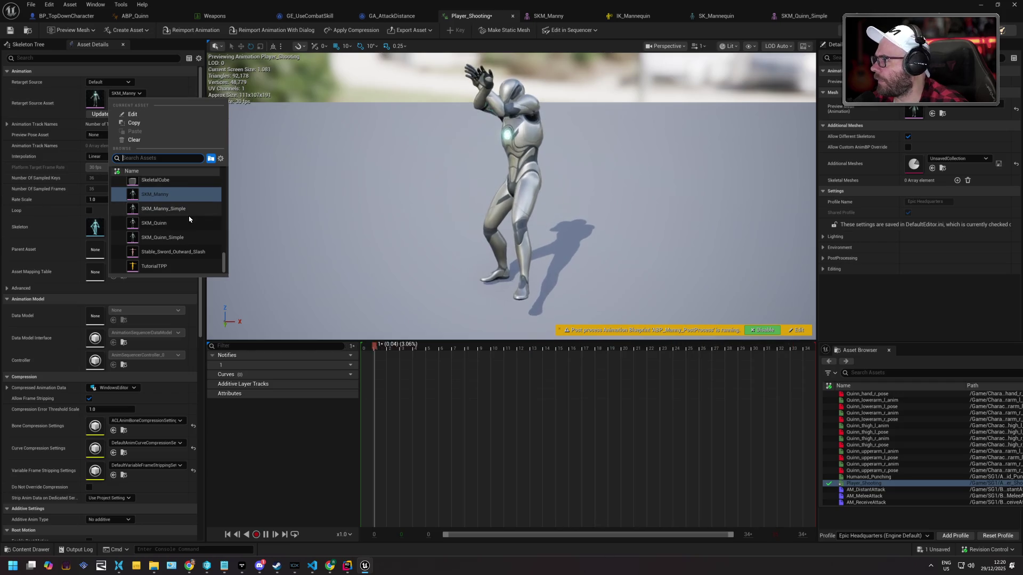
scroll(191, 239, up, 10)
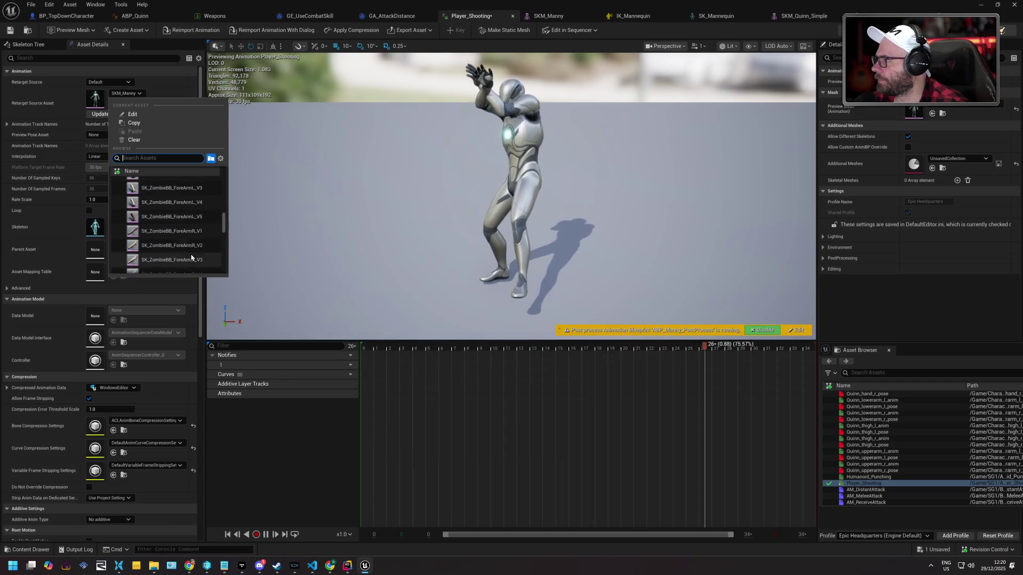
scroll(191, 250, up, 10)
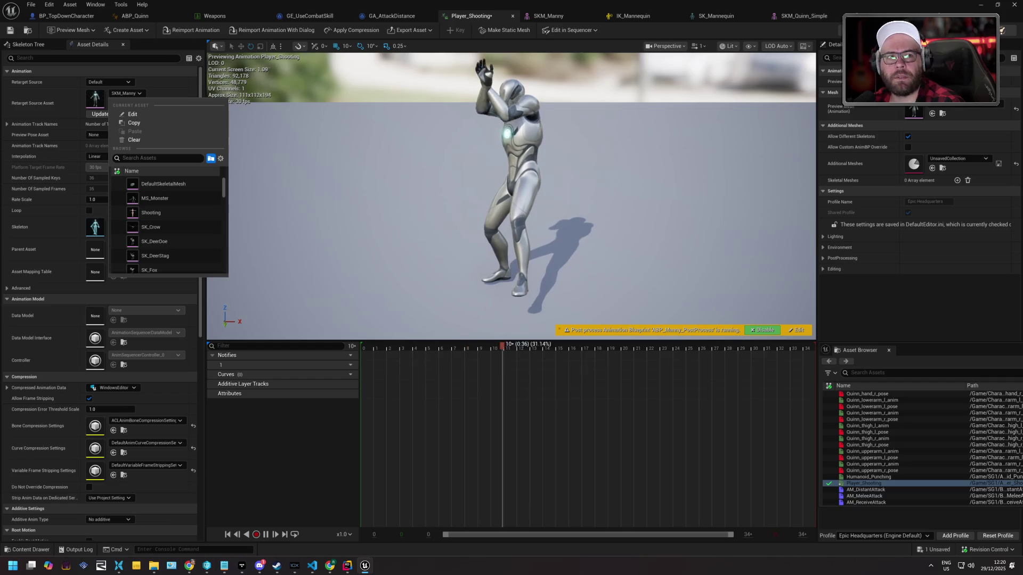
key(Escape)
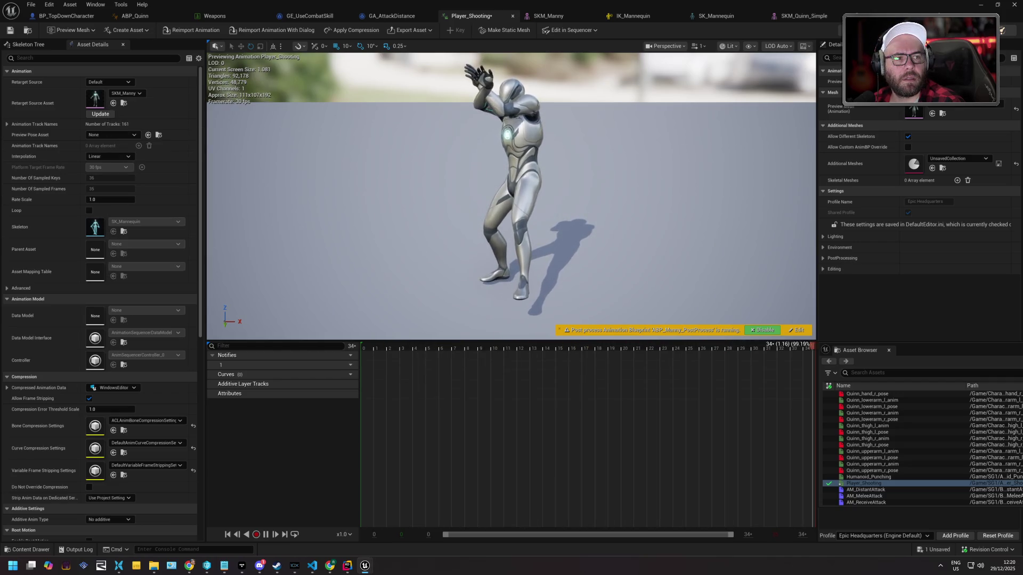
Float the asset list in its own window and scroll through it
mouse_move(860, 350)
mouse_down()
mouse_move(874, 361)
mouse_move(731, 229)
mouse_move(897, 301)
mouse_move(924, 332)
mouse_up()
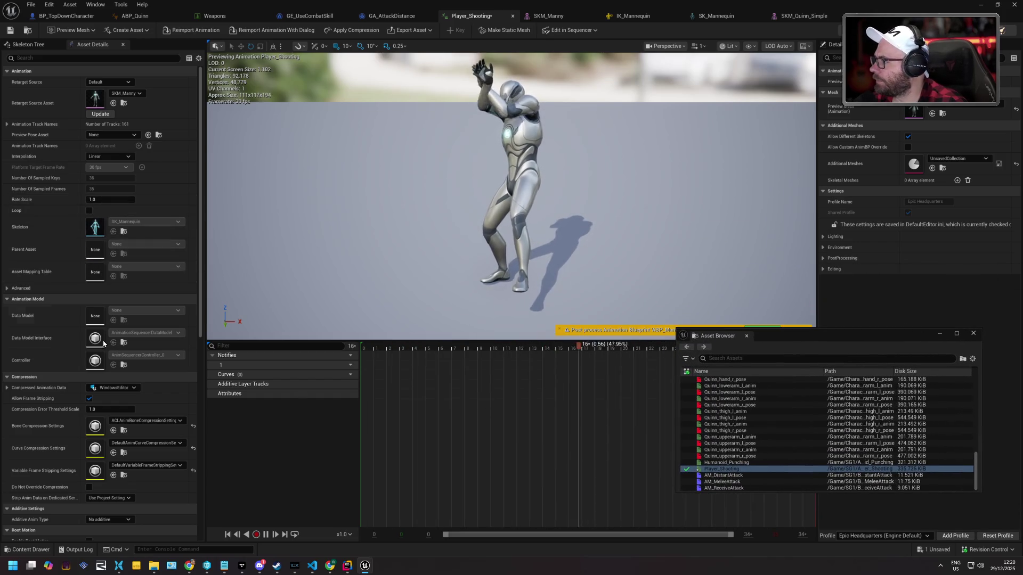
scroll(50, 358, down, 4)
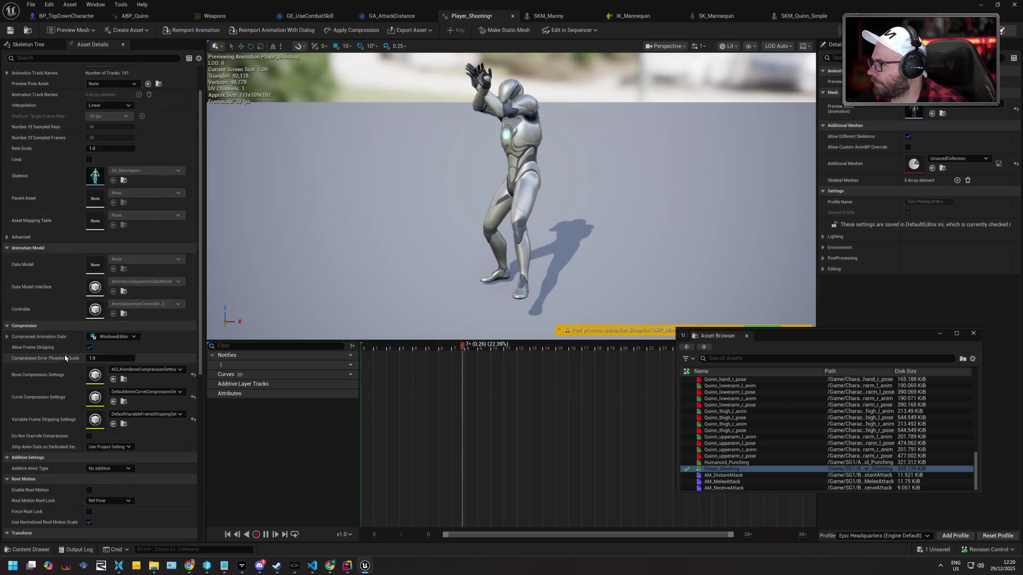
scroll(48, 359, down, 7)
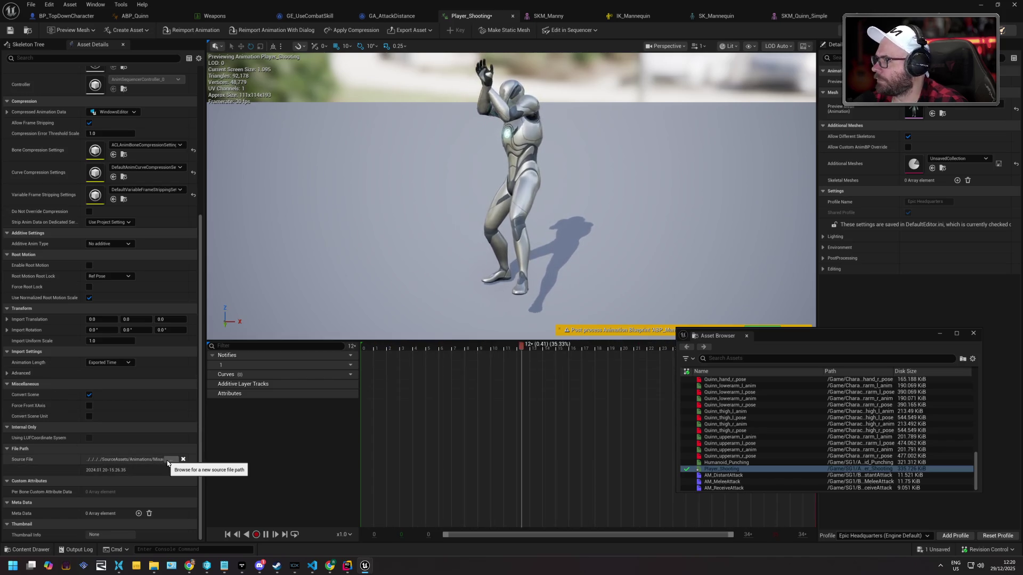
scroll(268, 295, up, 10)
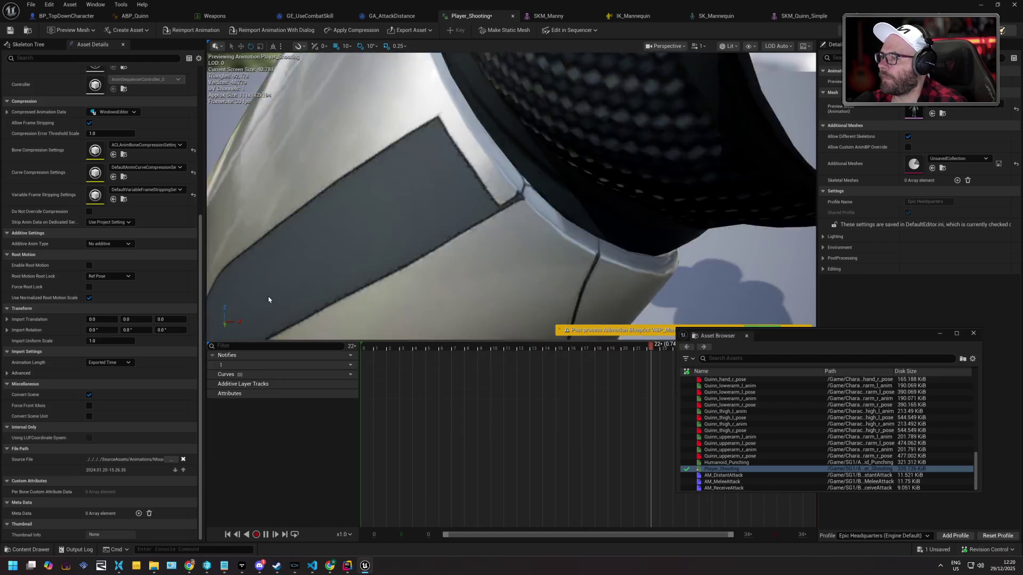
scroll(267, 296, down, 10)
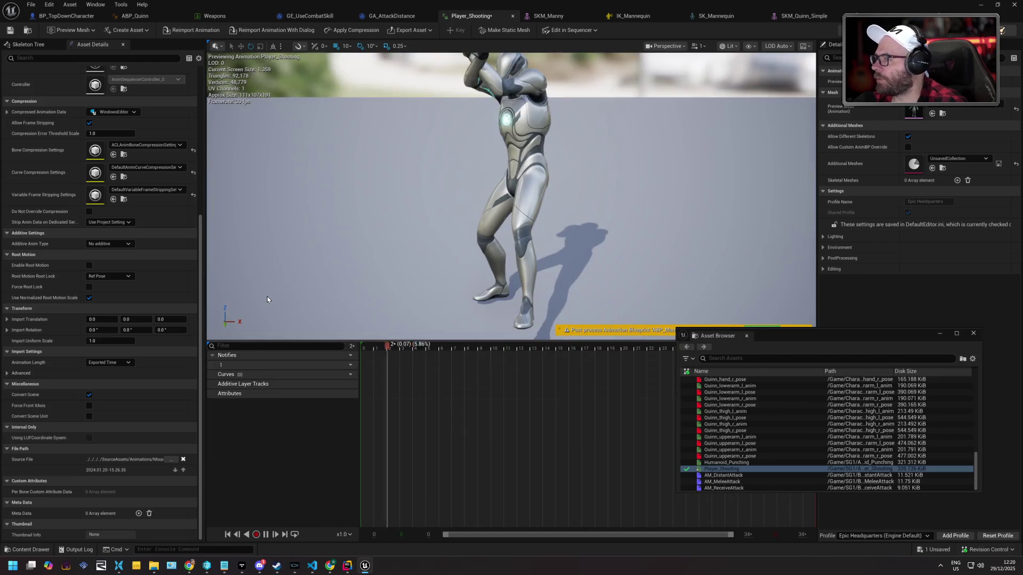
scroll(97, 353, up, 10)
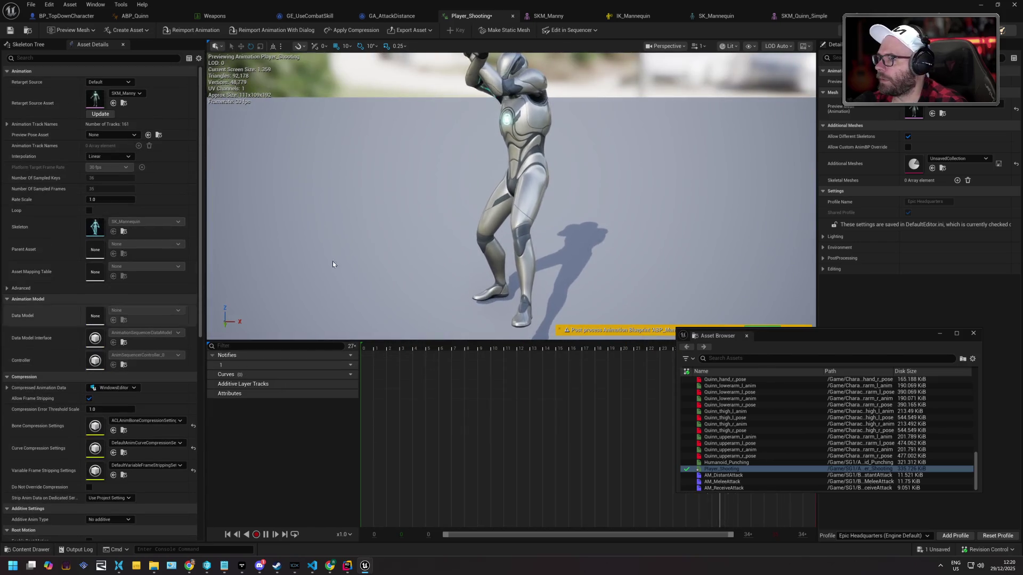
scroll(341, 257, down, 2)
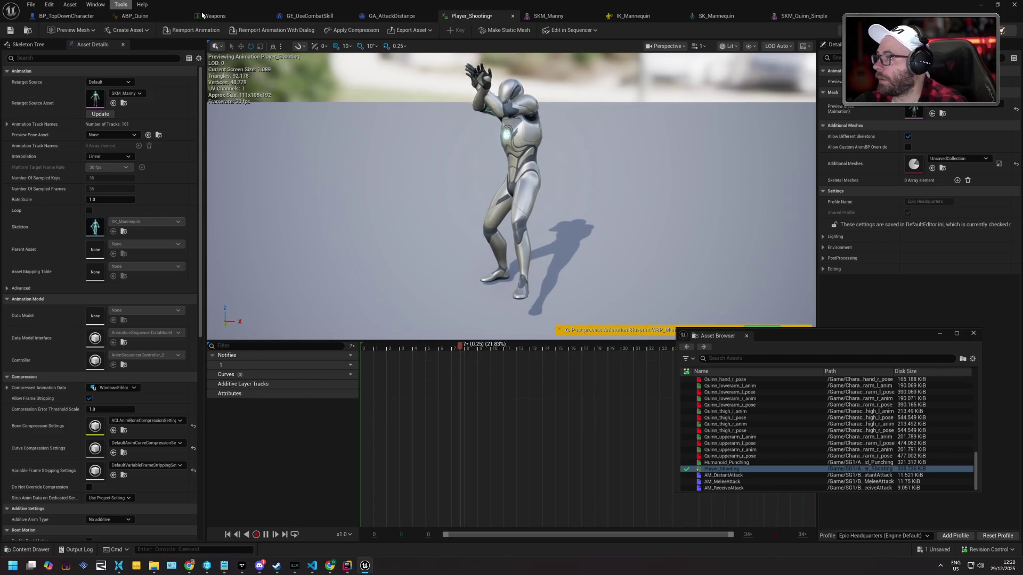
Minimize the animation editor and open the Fab content library from the editor's menu
click(981, 5)
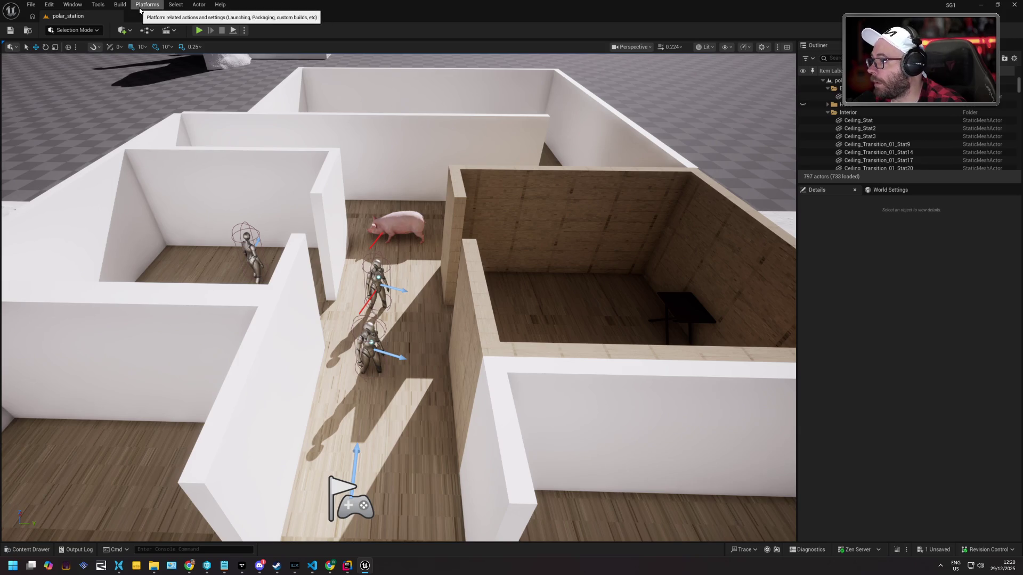
click(98, 4)
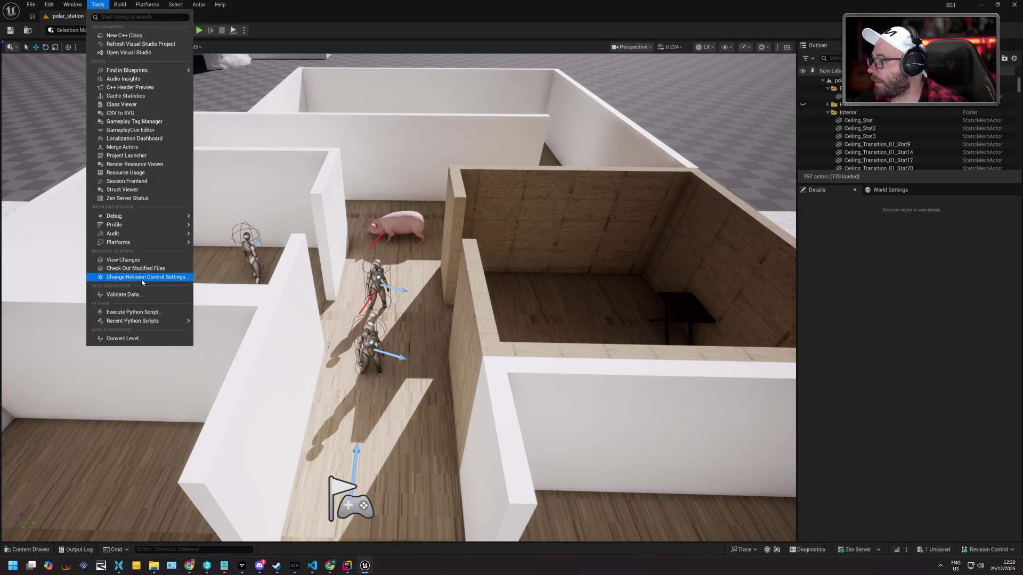
mouse_move(150, 205)
mouse_move(73, 5)
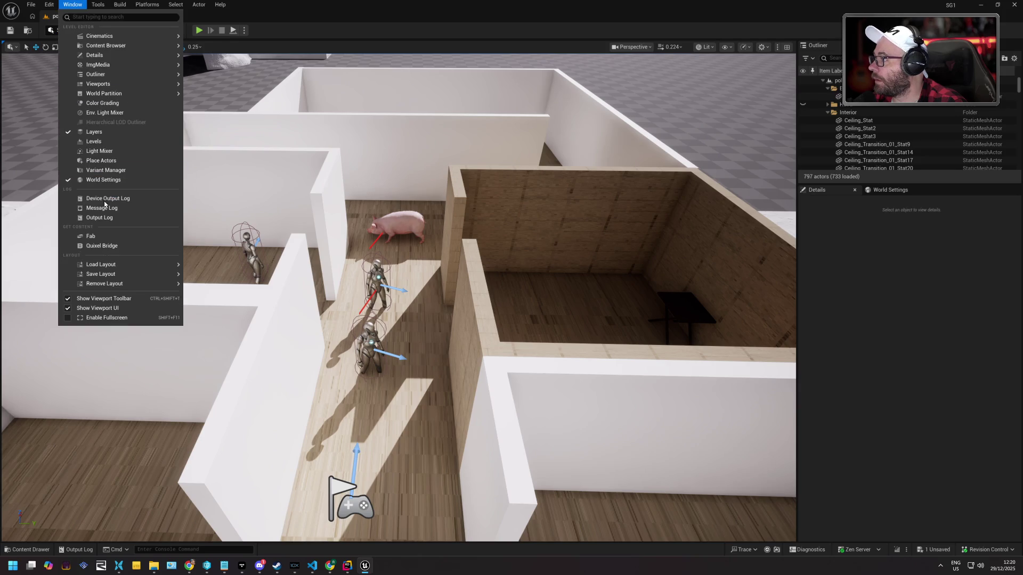
click(106, 237)
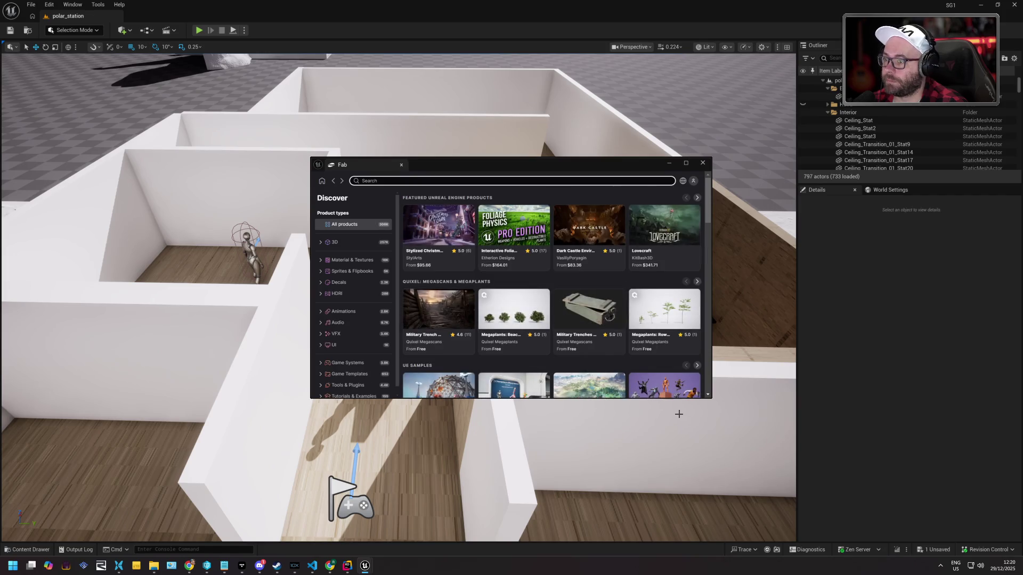
Enlarge and reposition the Fab window, then filter to Animations › Combat
mouse_move(711, 404)
mouse_down()
mouse_move(829, 506)
mouse_move(924, 545)
mouse_up()
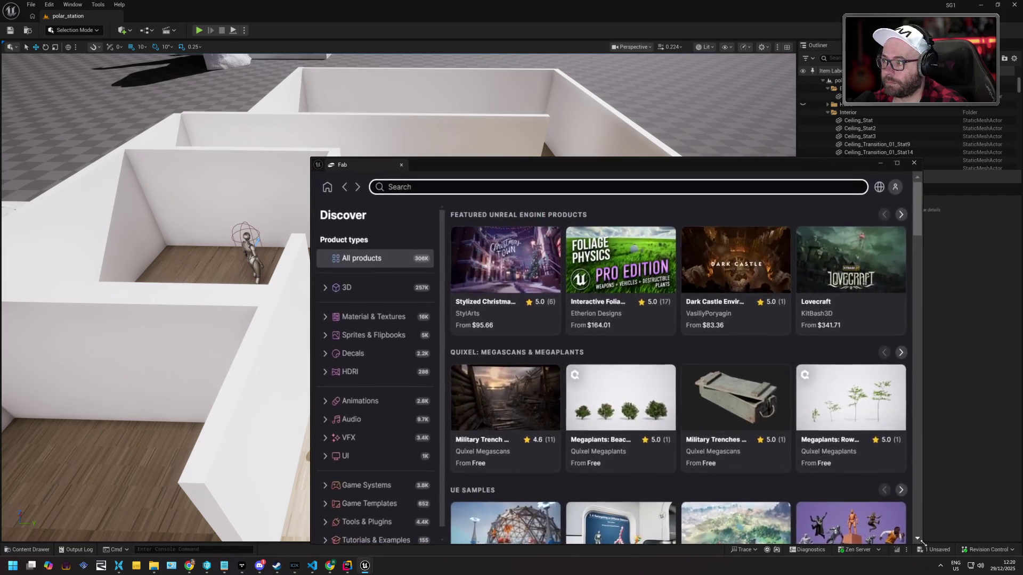
drag(619, 163, 570, 98)
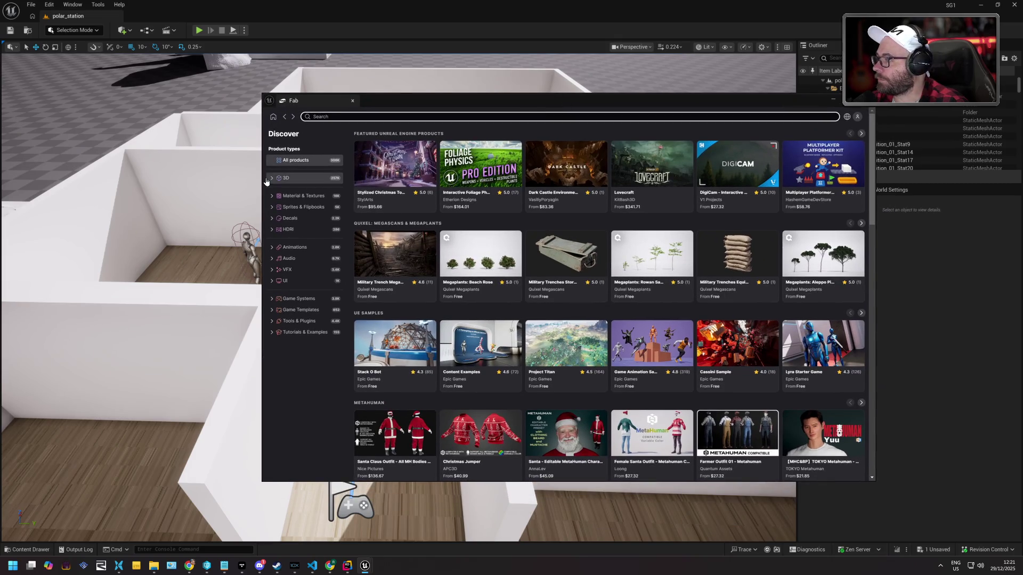
click(271, 247)
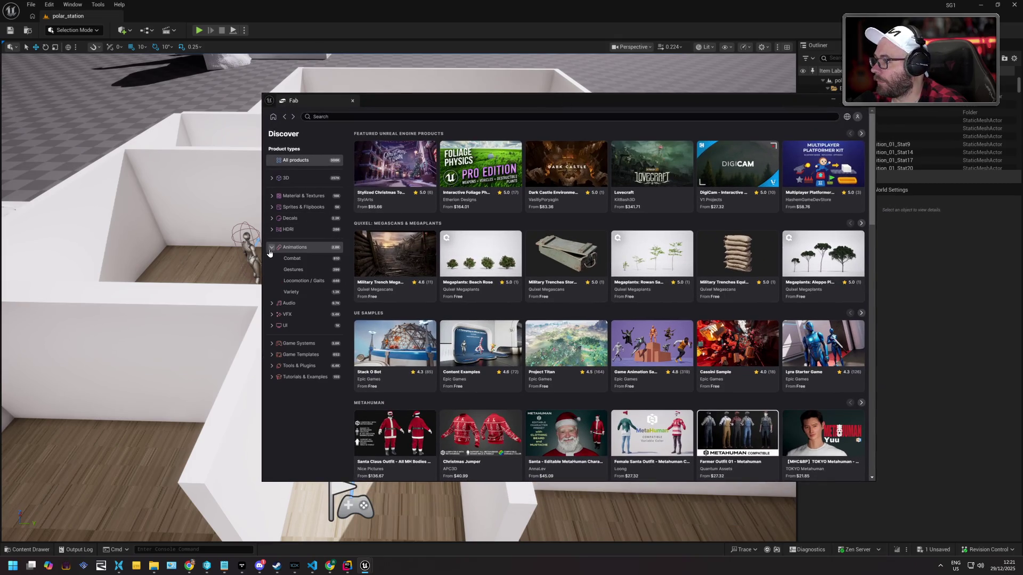
click(299, 261)
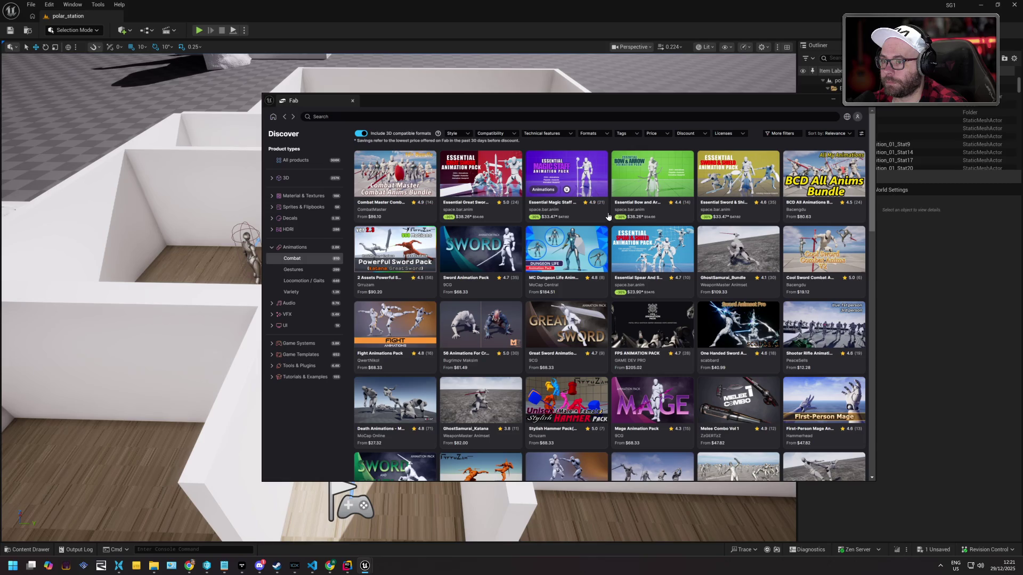
scroll(609, 216, down, 1)
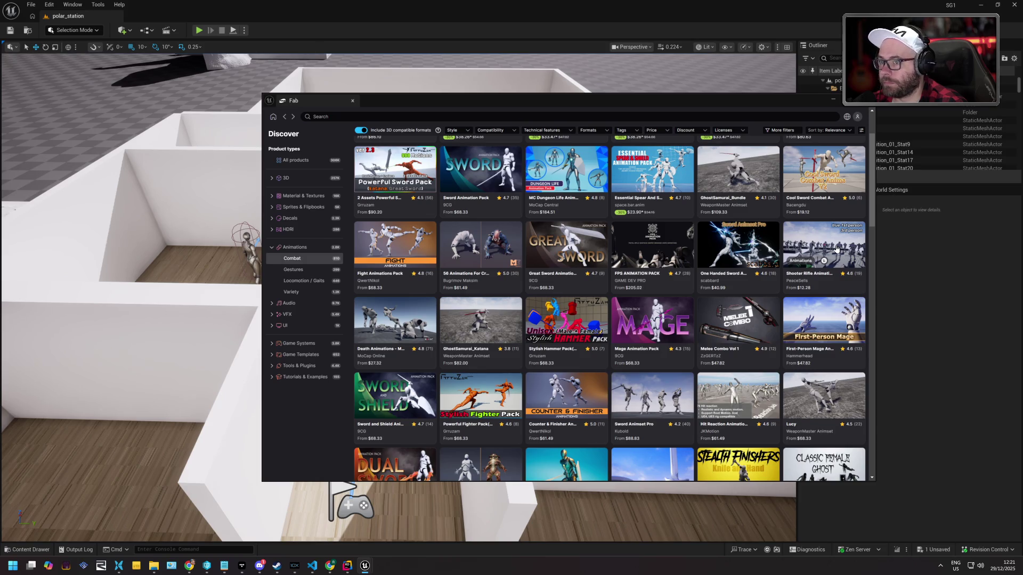
Preview the Shooter Rifle Animations page, return to the Combat grid, and browse further
click(836, 249)
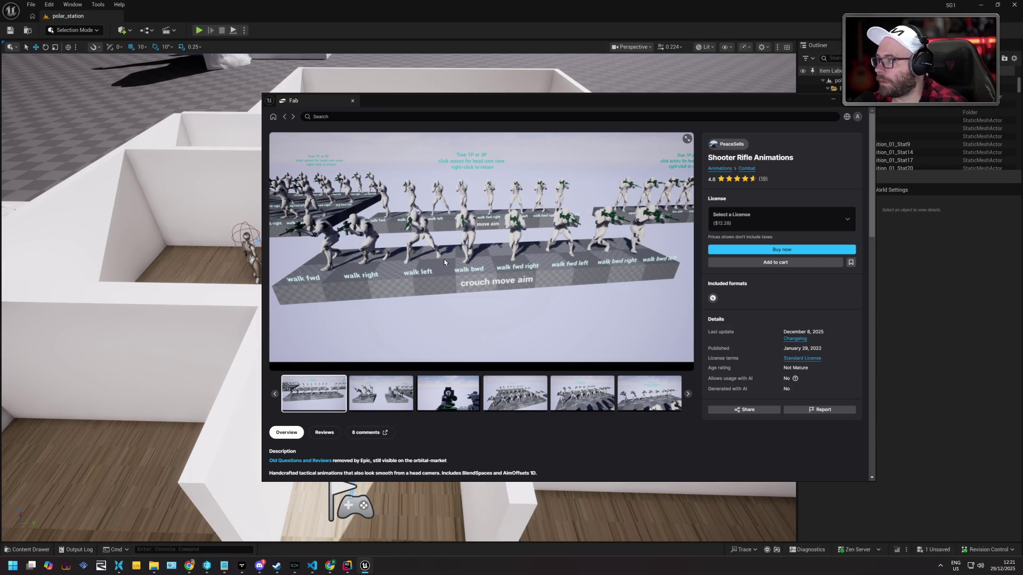
click(285, 117)
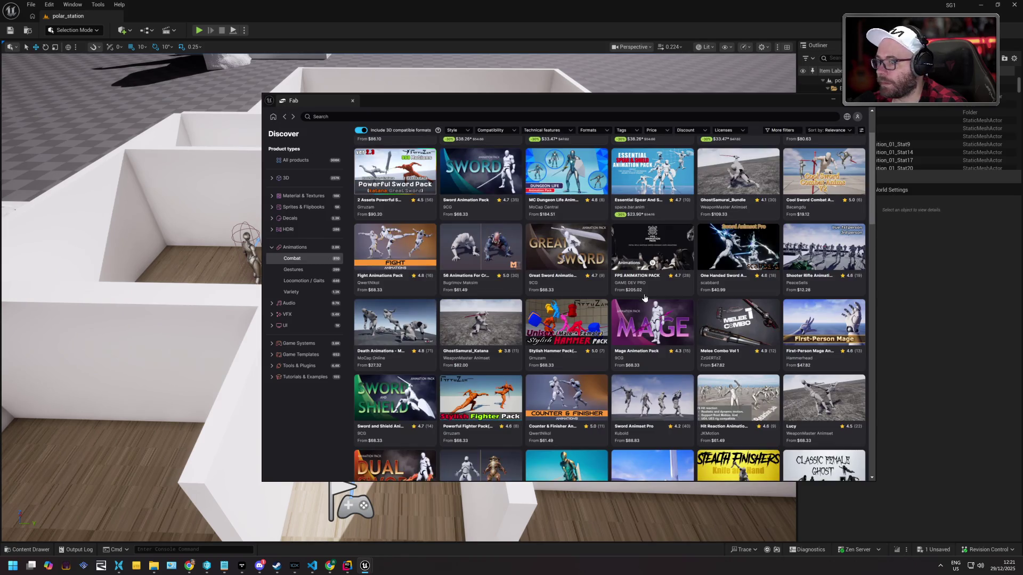
scroll(649, 290, down, 3)
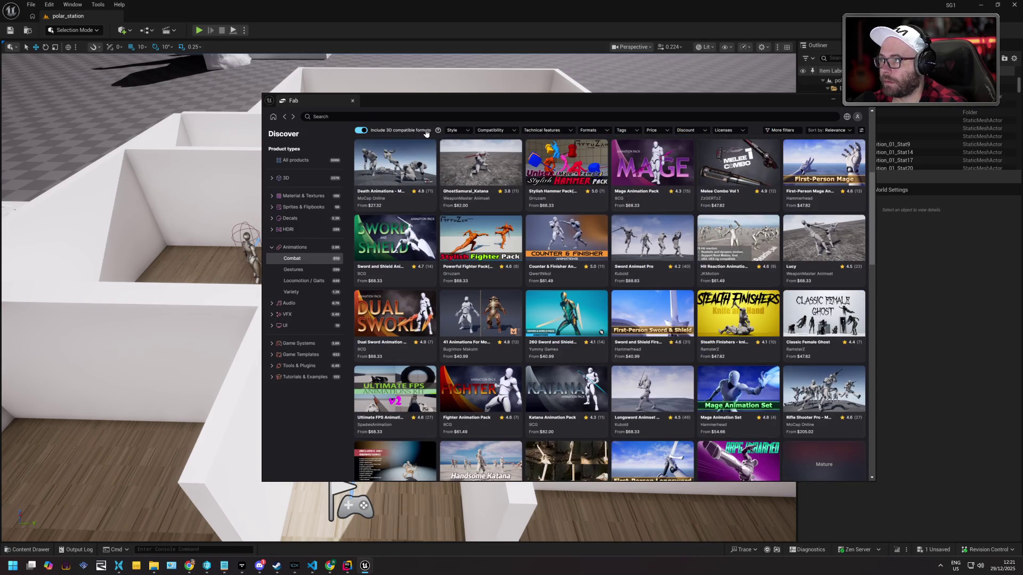
click(459, 133)
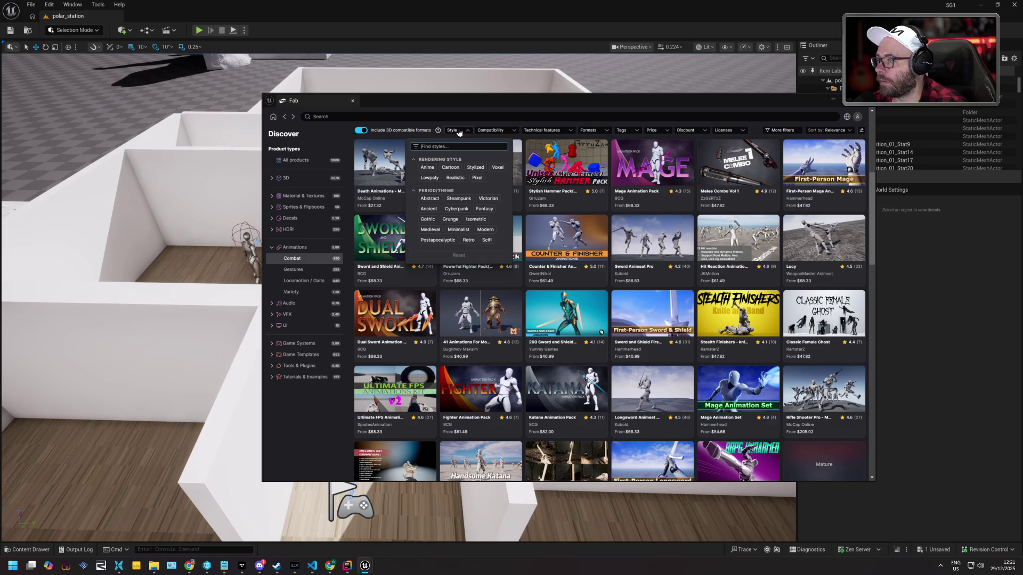
click(459, 132)
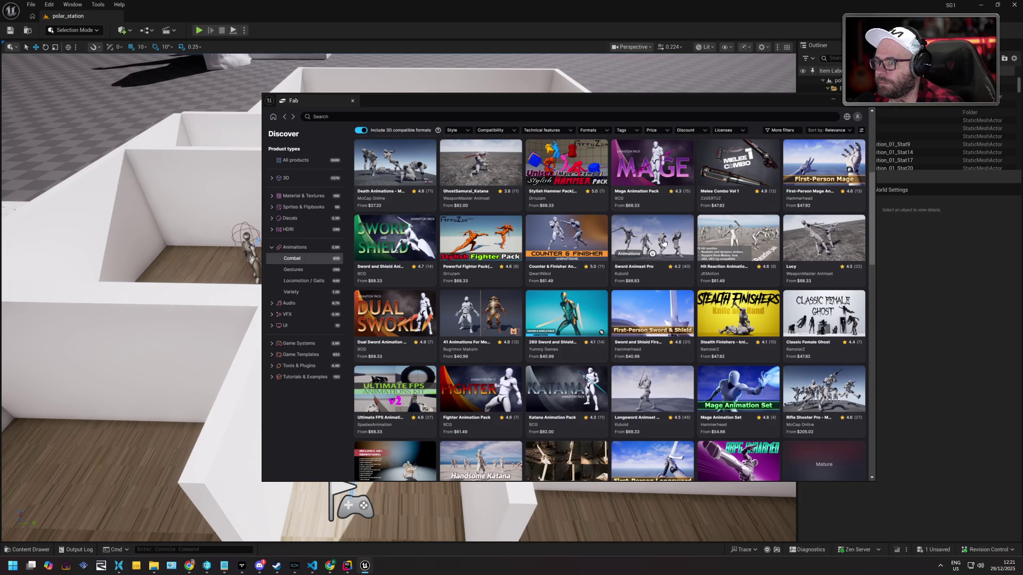
scroll(665, 243, down, 4)
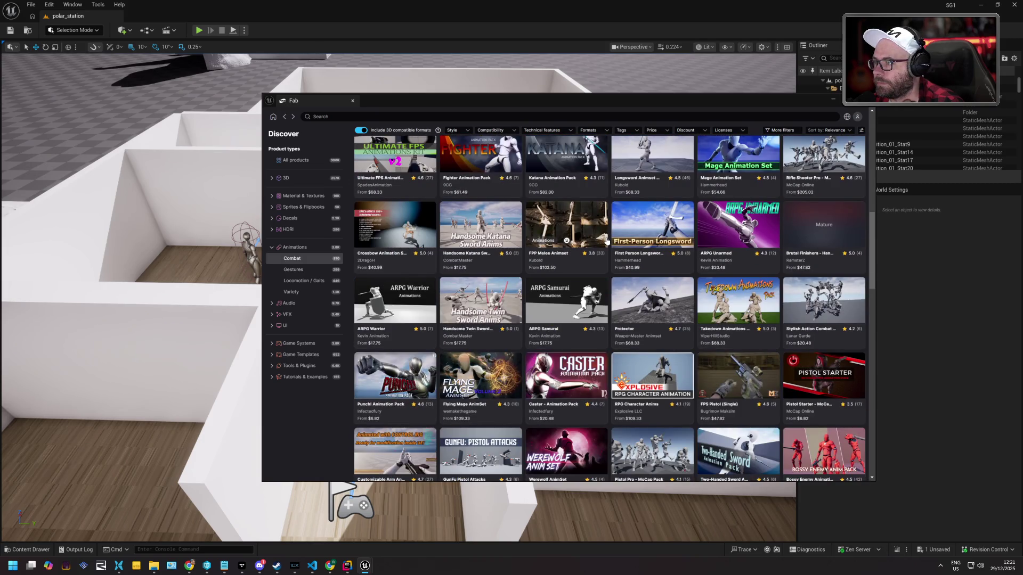
scroll(594, 241, down, 2)
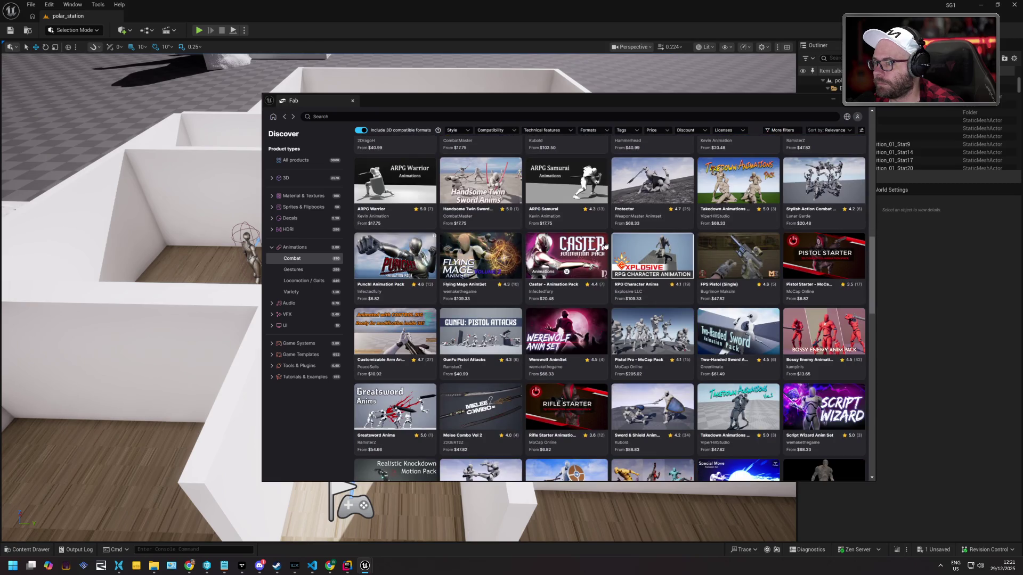
scroll(603, 245, down, 3)
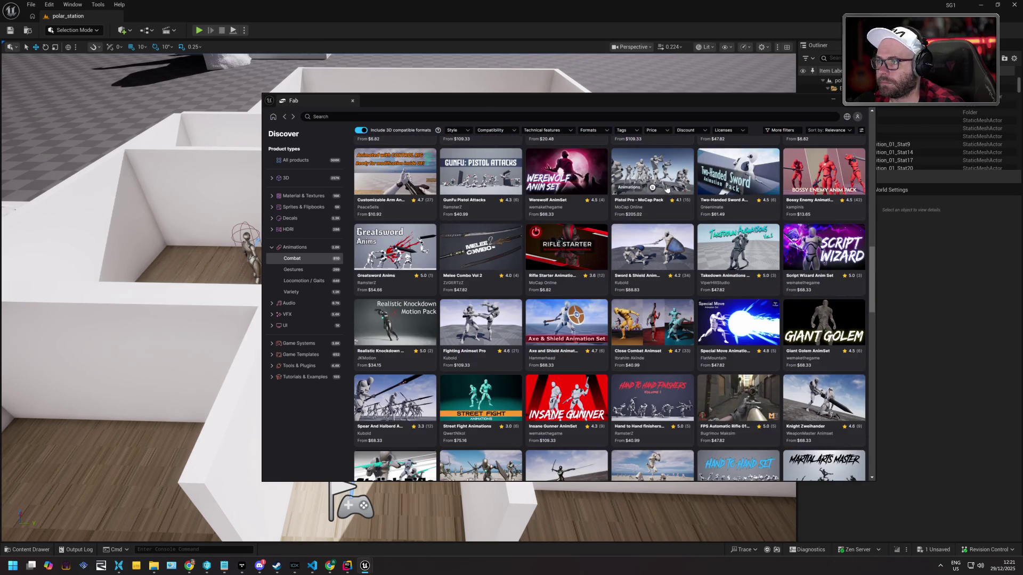
Open the Pistol Pro - MoCap Pack page and review its details and $205.02 licence prices
click(657, 164)
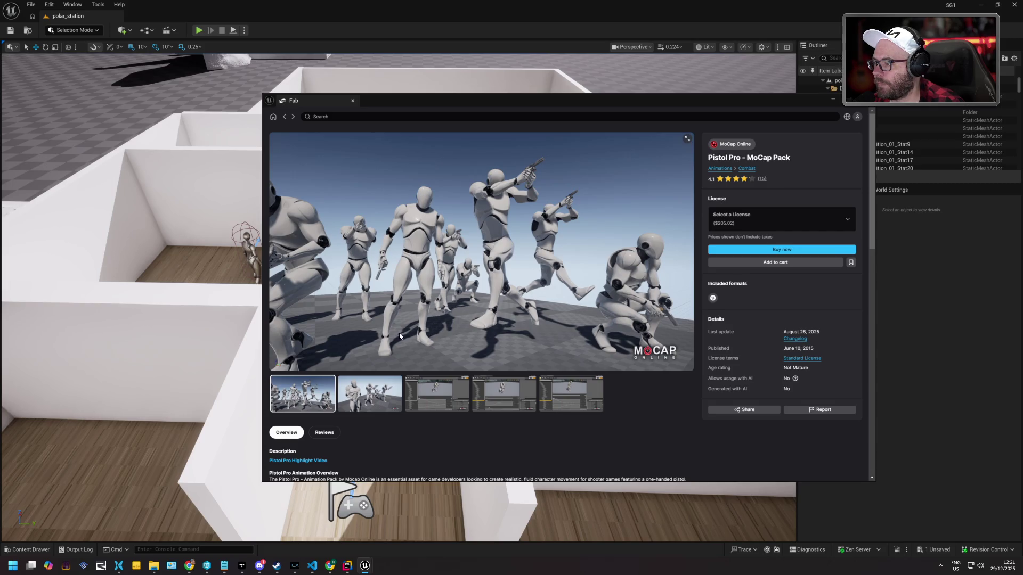
scroll(399, 336, down, 5)
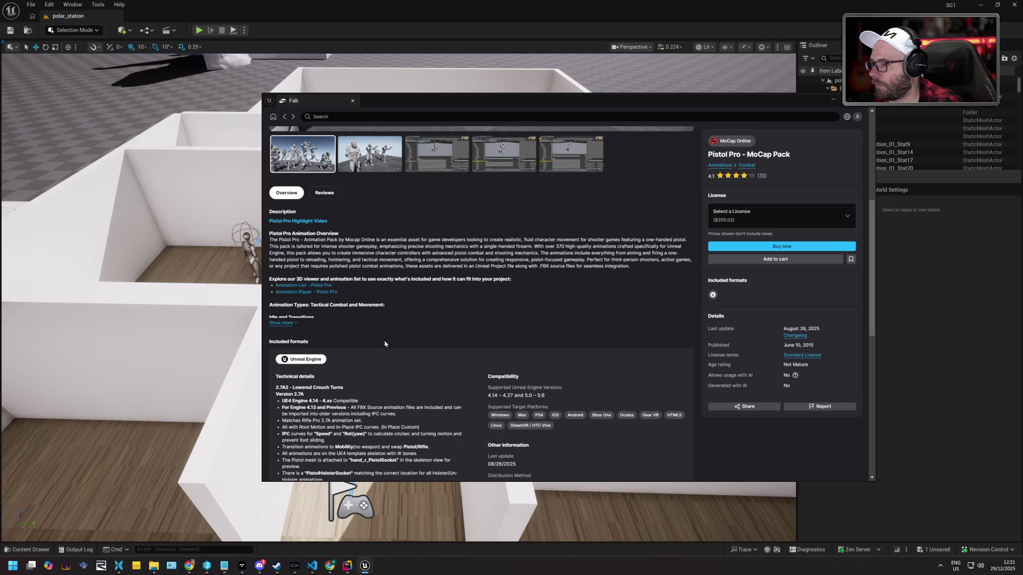
scroll(384, 343, down, 4)
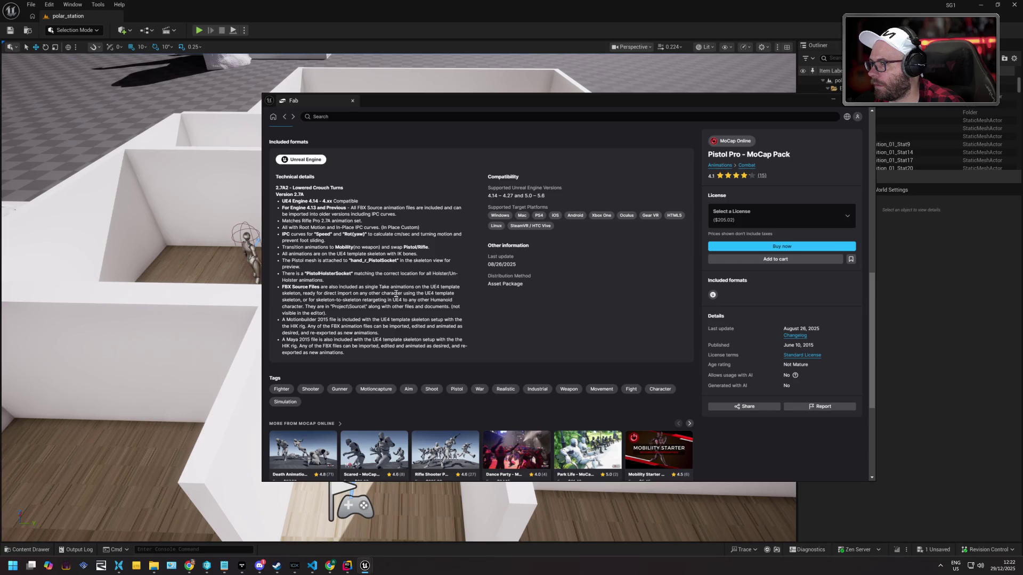
scroll(367, 307, up, 2)
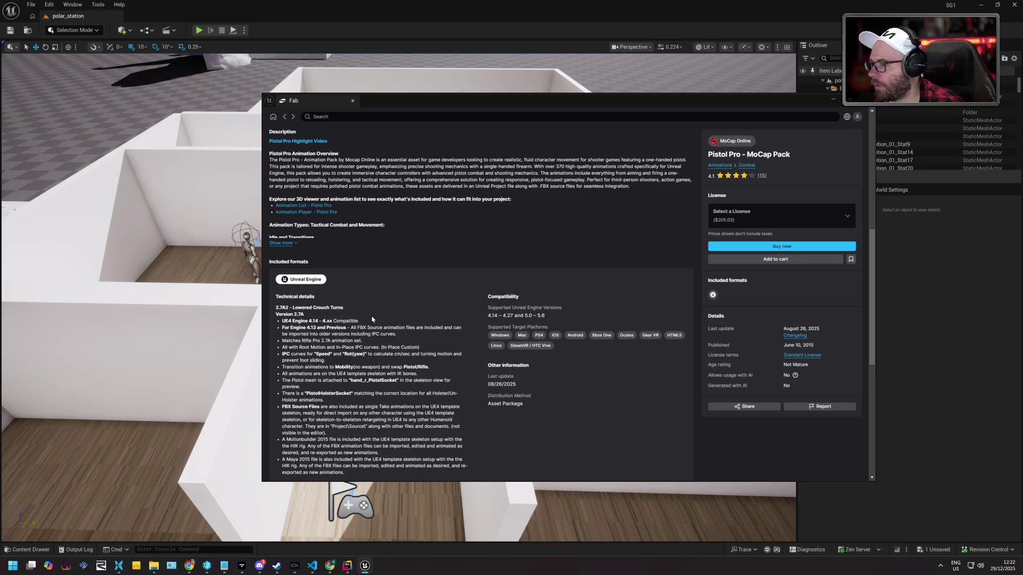
scroll(372, 319, up, 4)
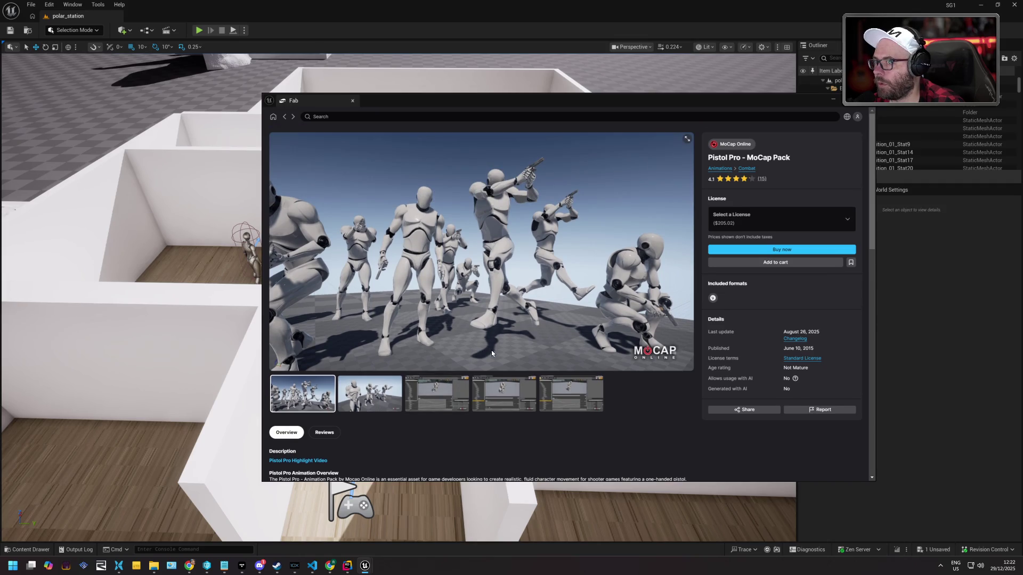
click(778, 223)
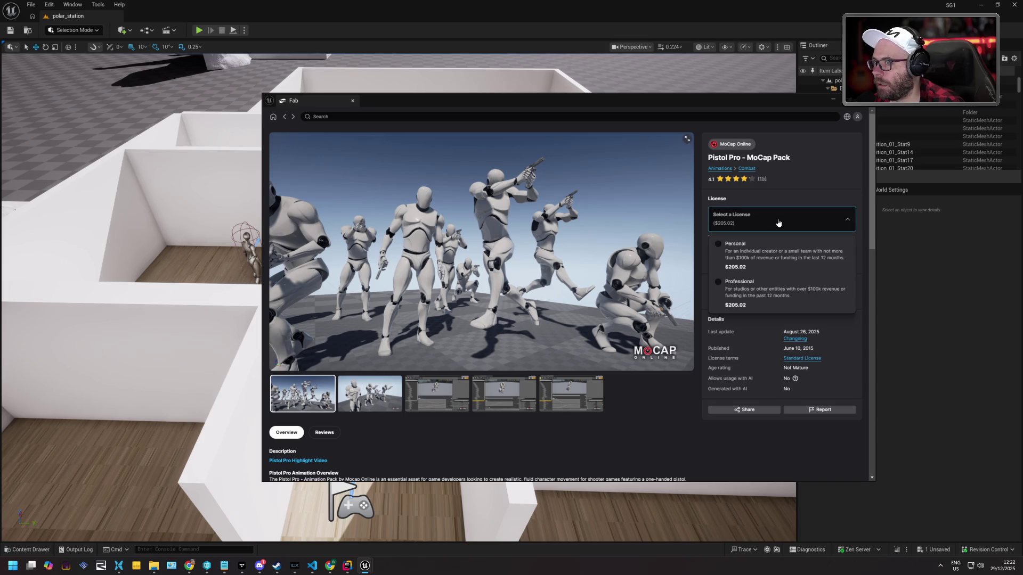
click(777, 224)
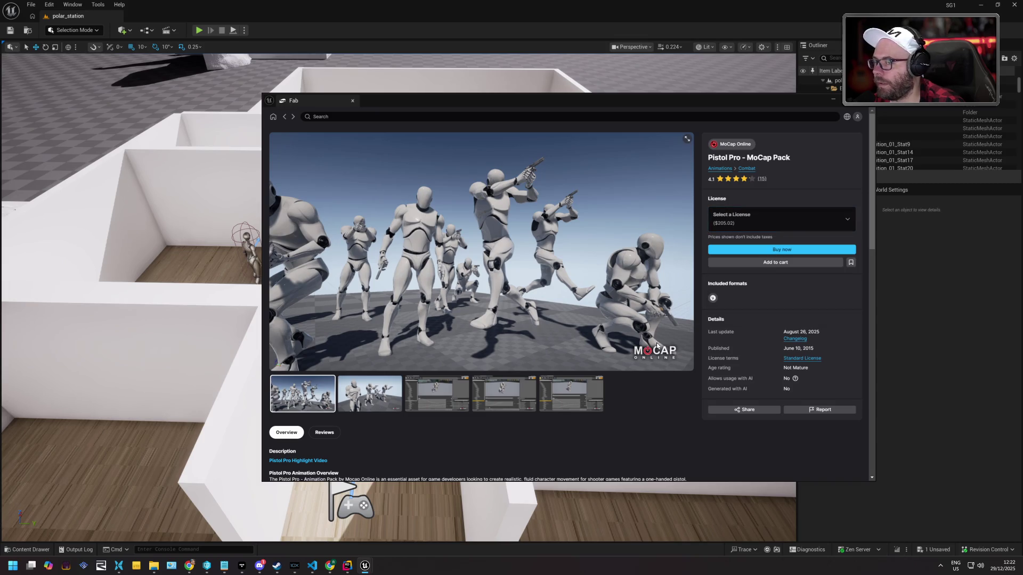
Return from the Pistol Pro page to the Combat listing and scroll through the product grid
click(285, 116)
scroll(613, 195, down, 4)
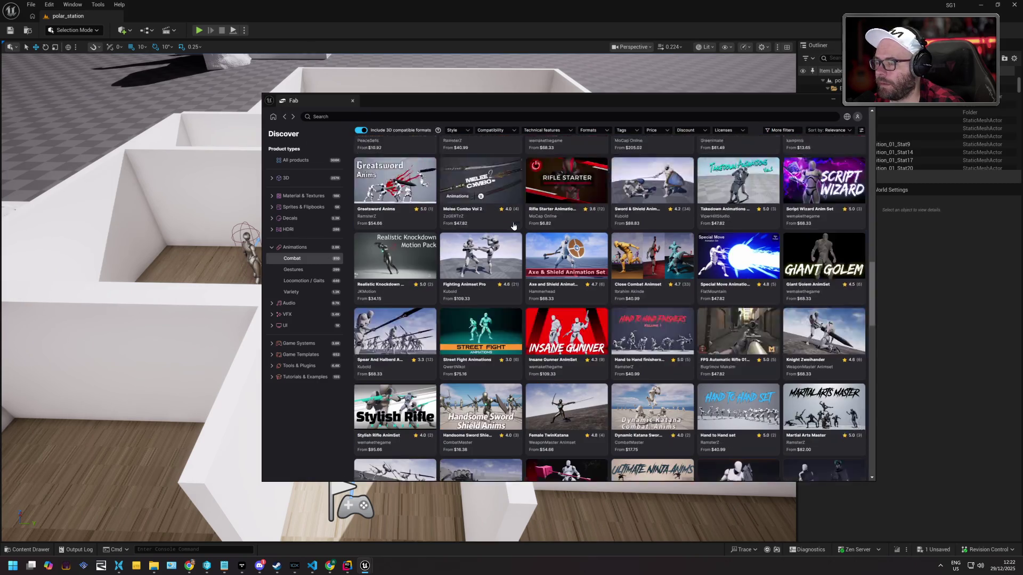
scroll(649, 192, down, 4)
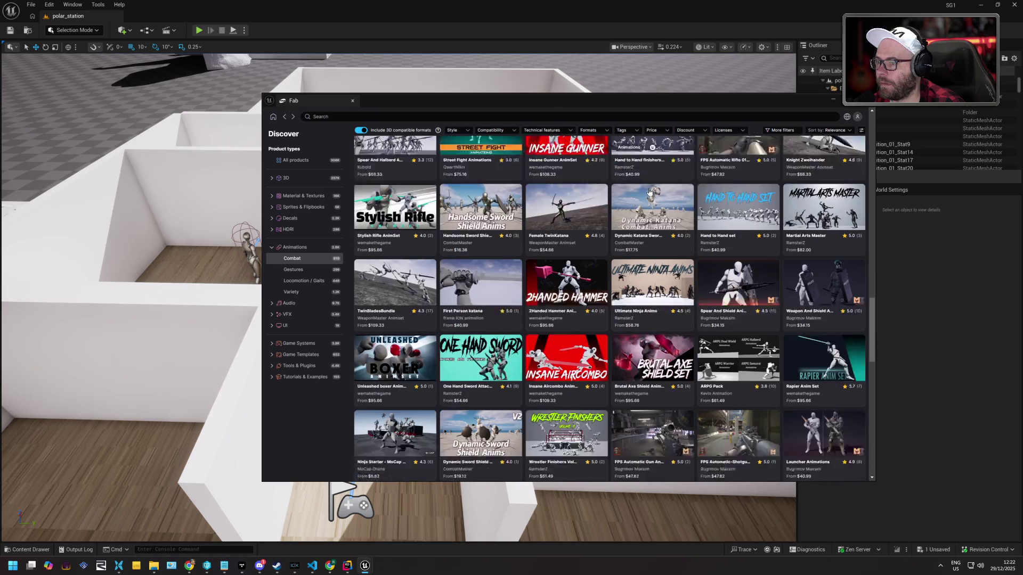
scroll(649, 193, down, 3)
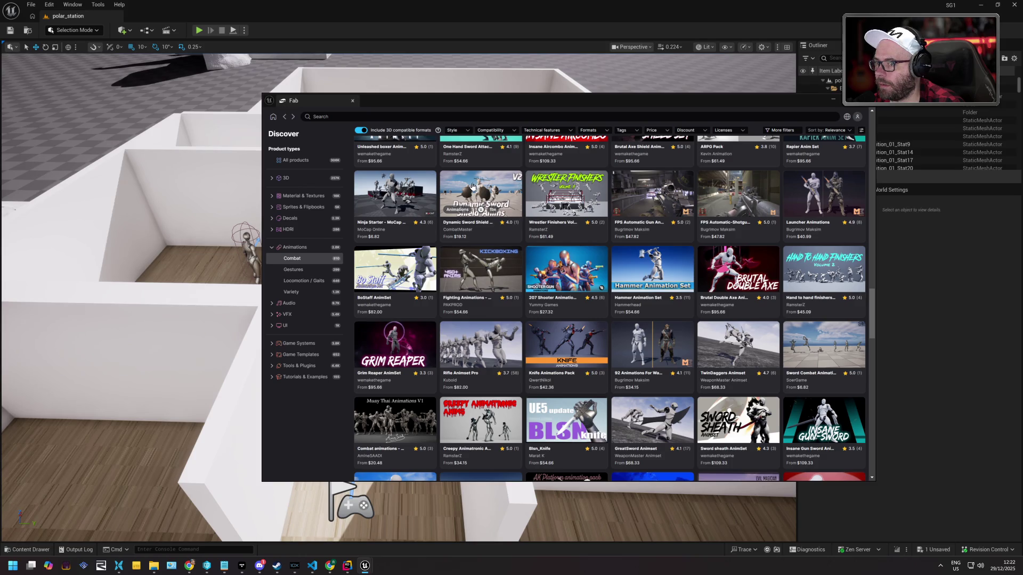
scroll(472, 186, down, 4)
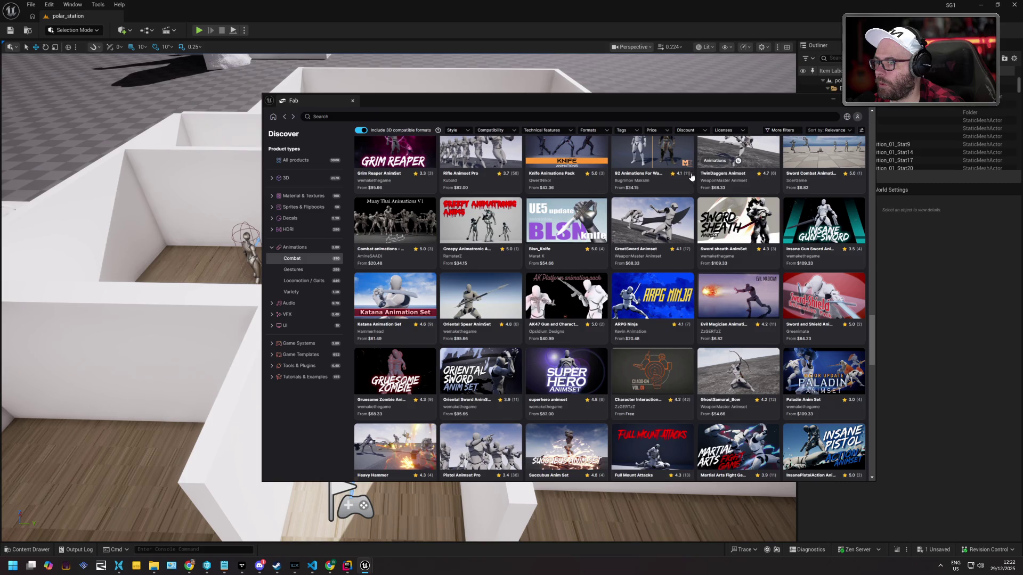
scroll(661, 191, down, 5)
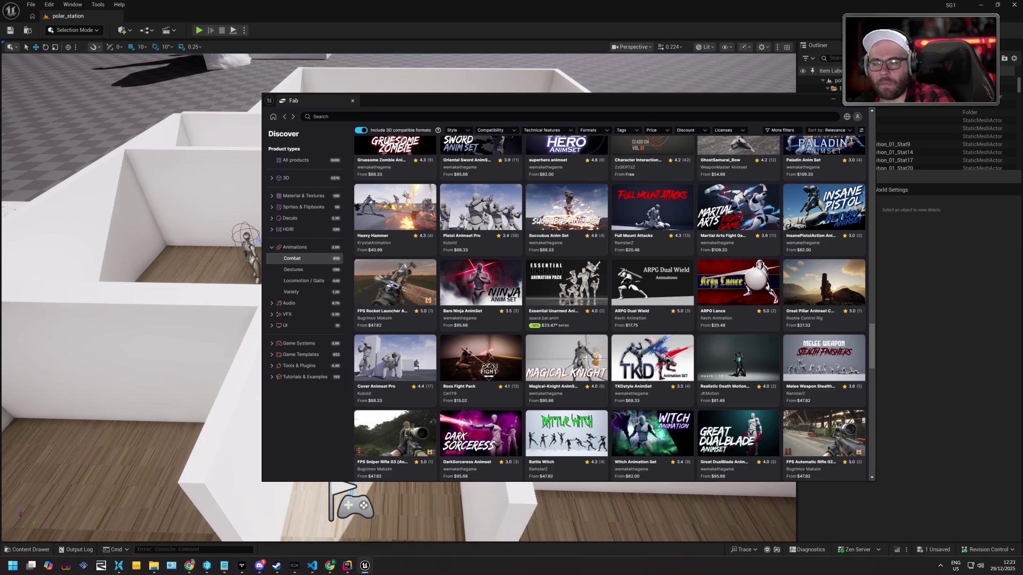
scroll(577, 258, down, 3)
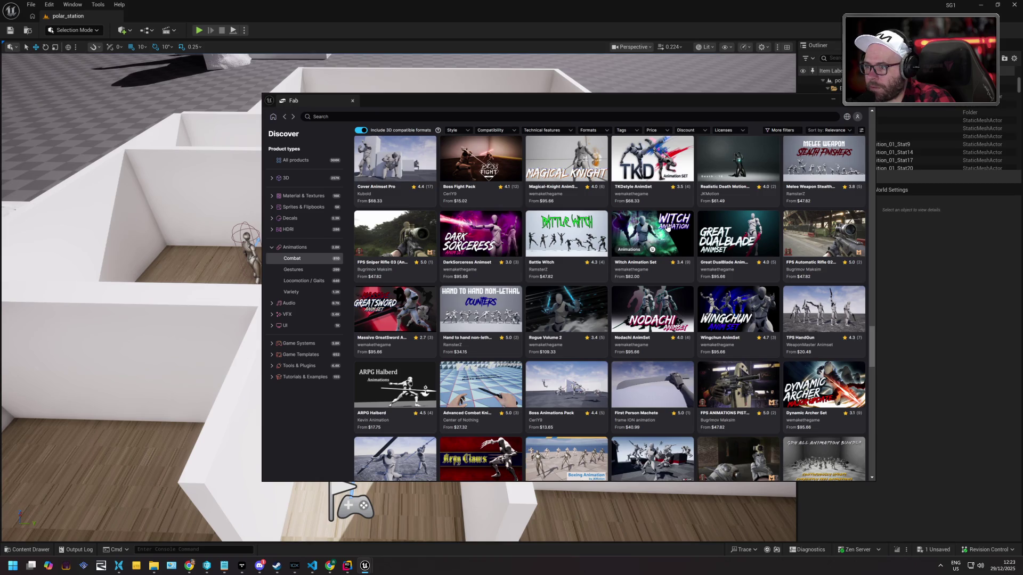
scroll(666, 229, down, 3)
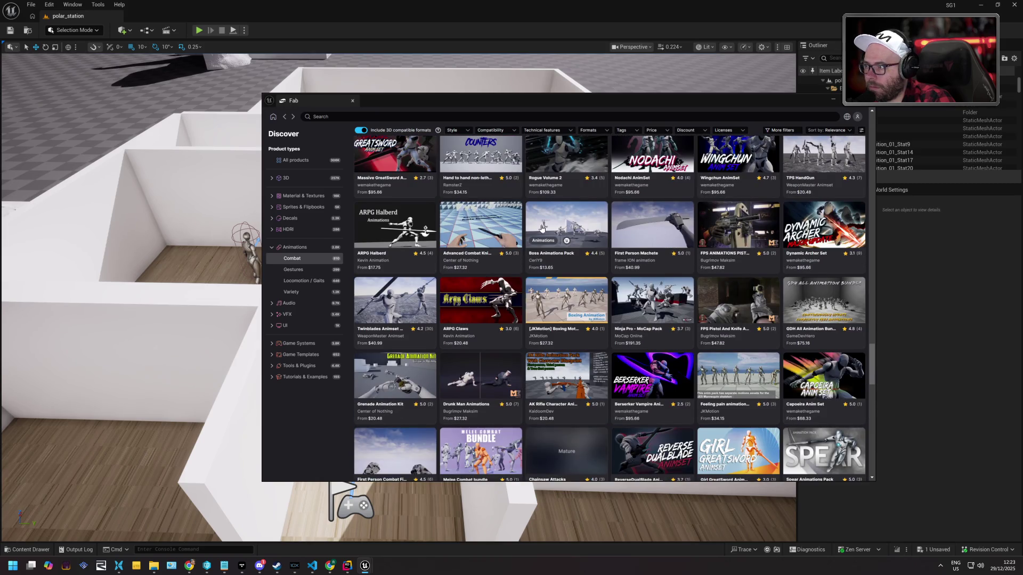
scroll(542, 228, down, 2)
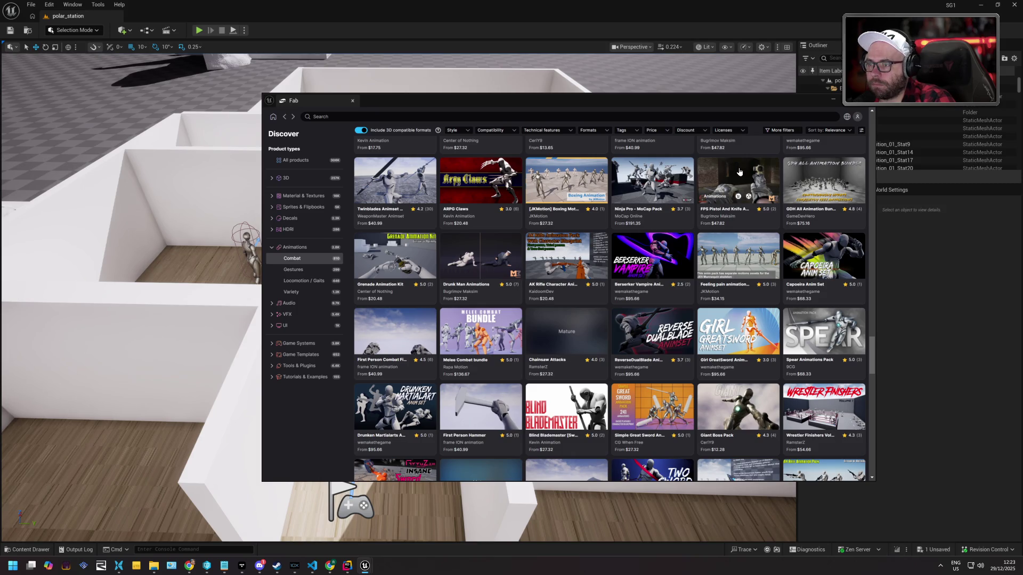
scroll(574, 215, down, 2)
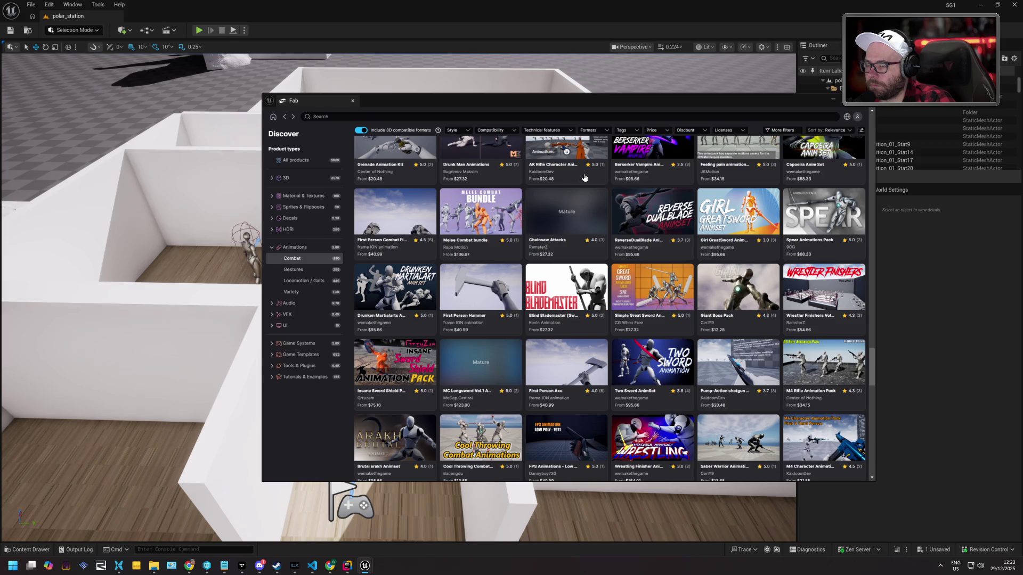
scroll(564, 184, down, 3)
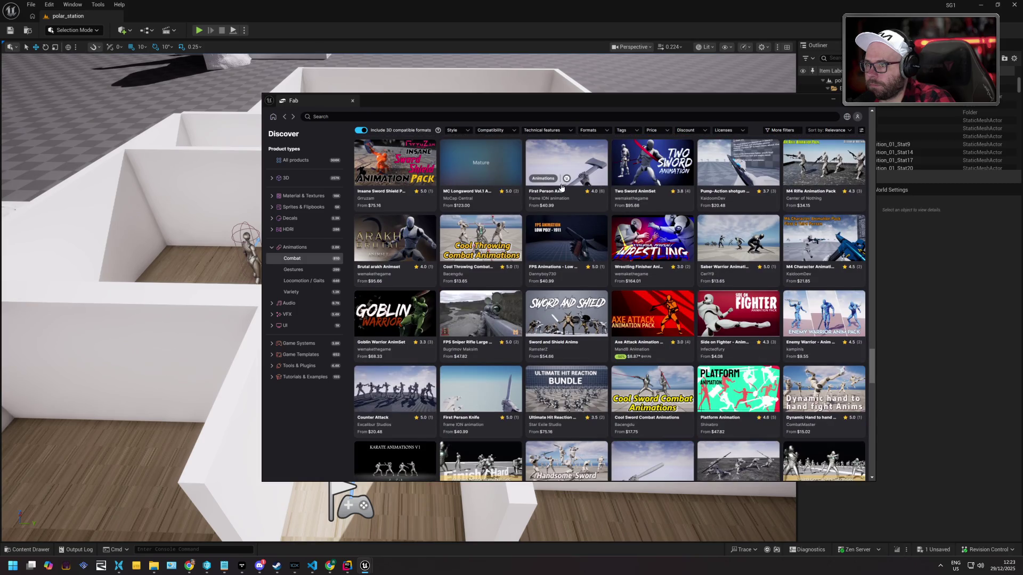
scroll(561, 186, down, 3)
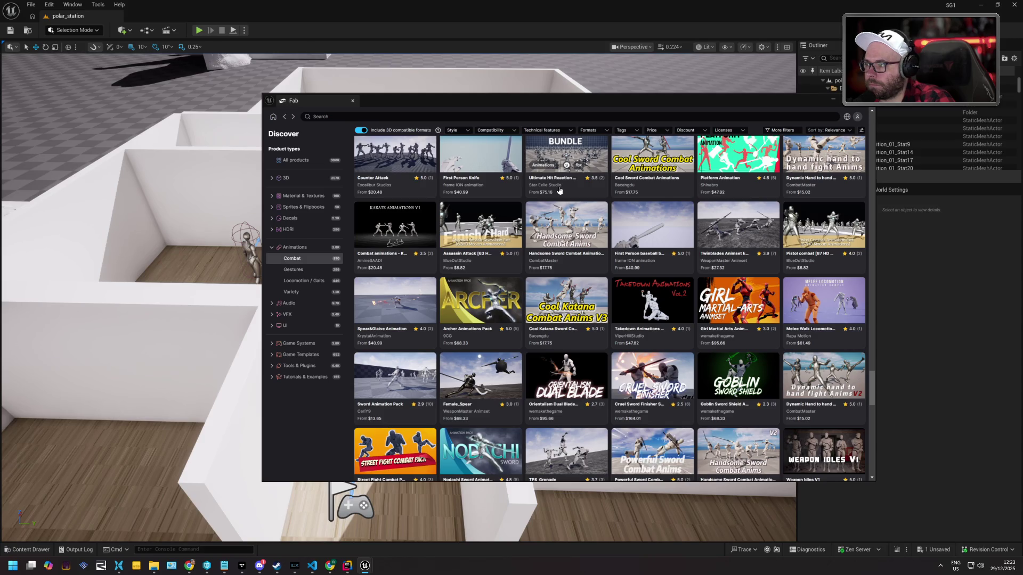
scroll(559, 190, down, 2)
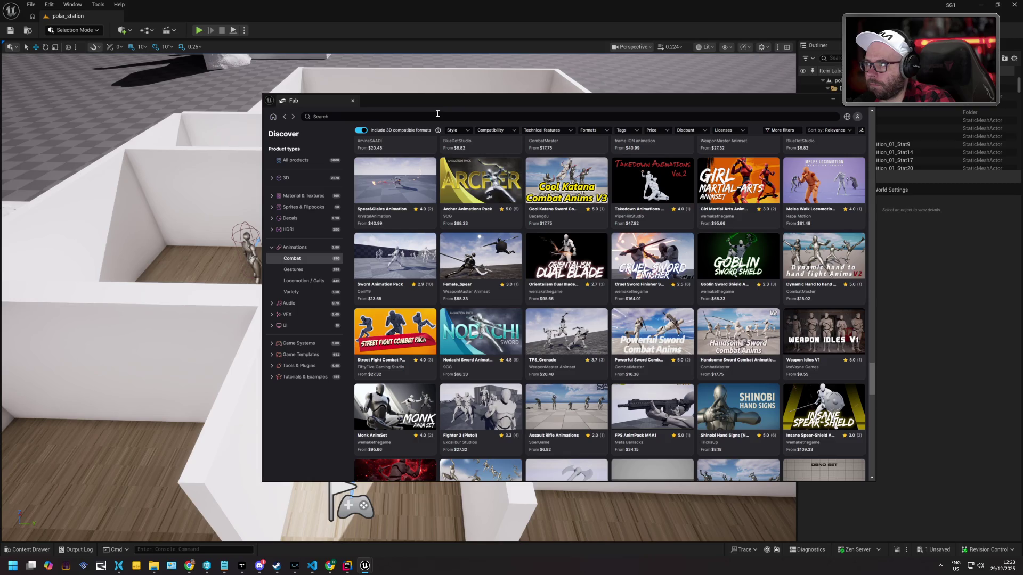
Search Fab for 'pistol' within the Animations › Combat category
click(438, 114)
text(pistol)
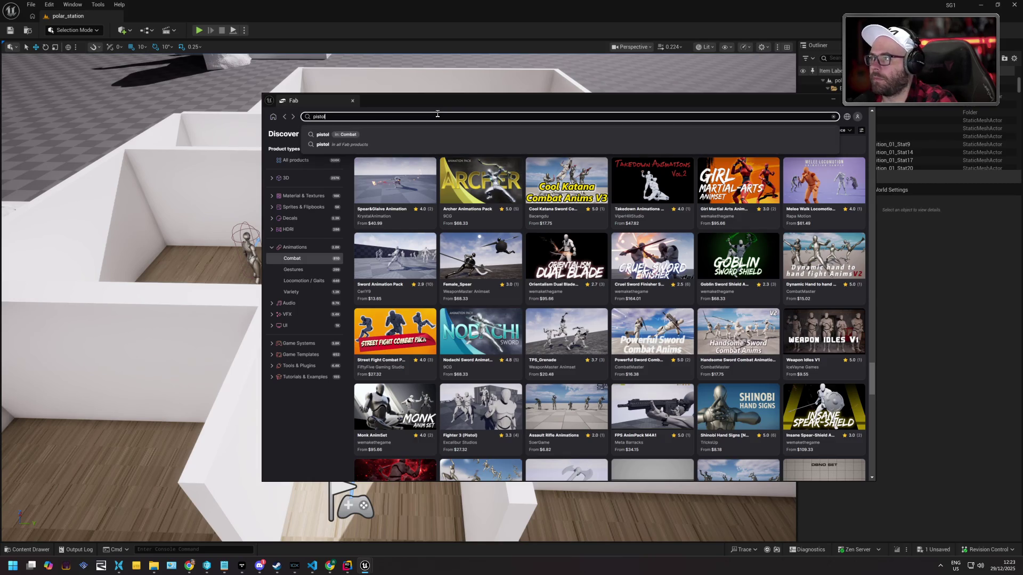
click(434, 133)
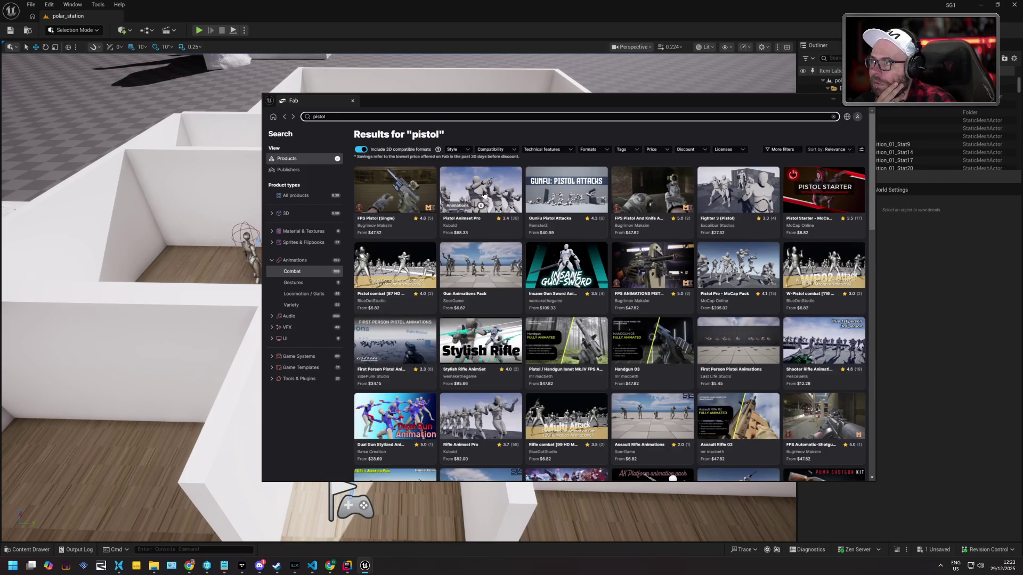
click(651, 118)
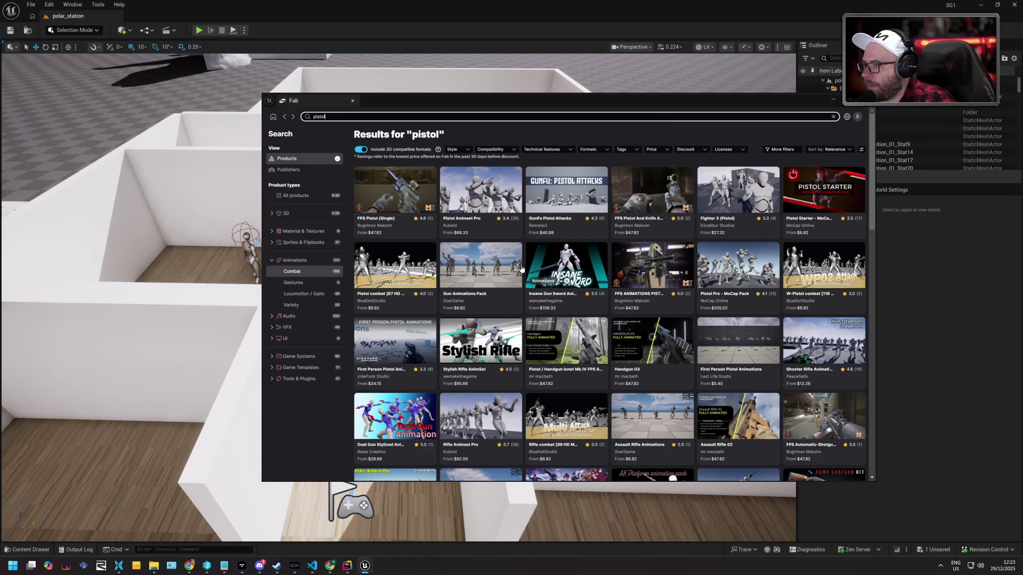
Open the Pistol combat [87 HD Mocap Animations] pack and step through its preview images
click(392, 261)
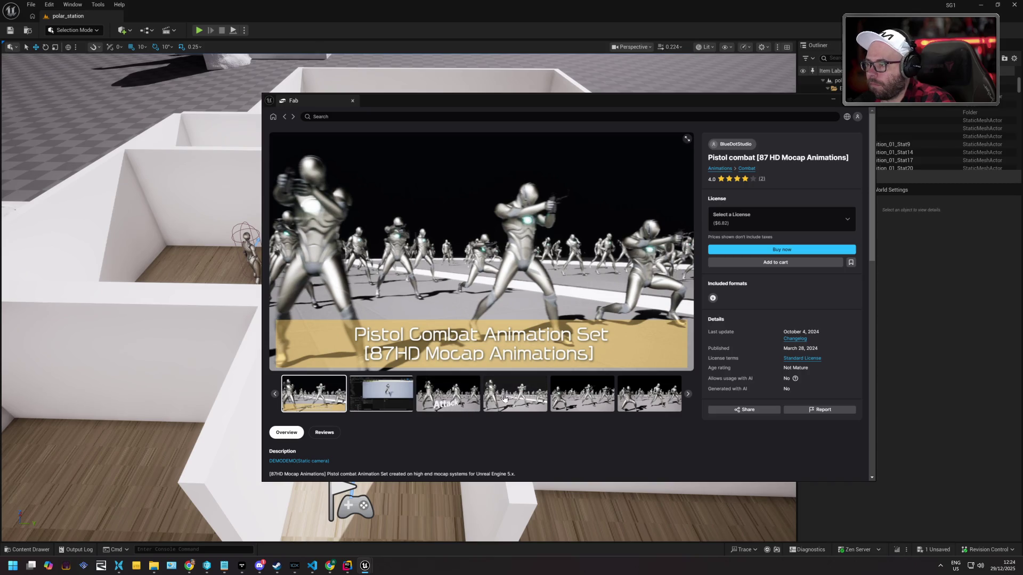
click(586, 396)
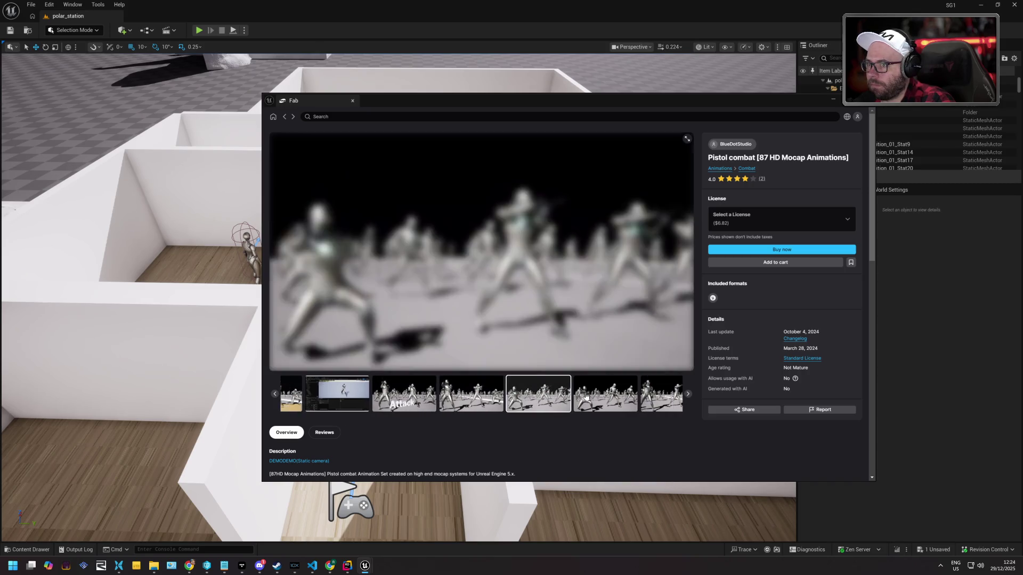
click(633, 401)
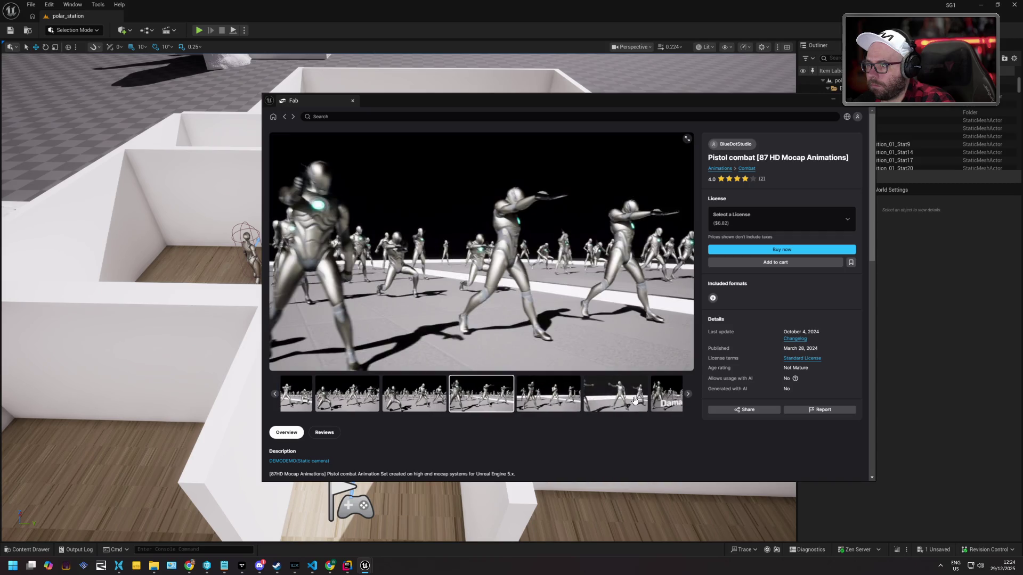
click(633, 402)
click(637, 398)
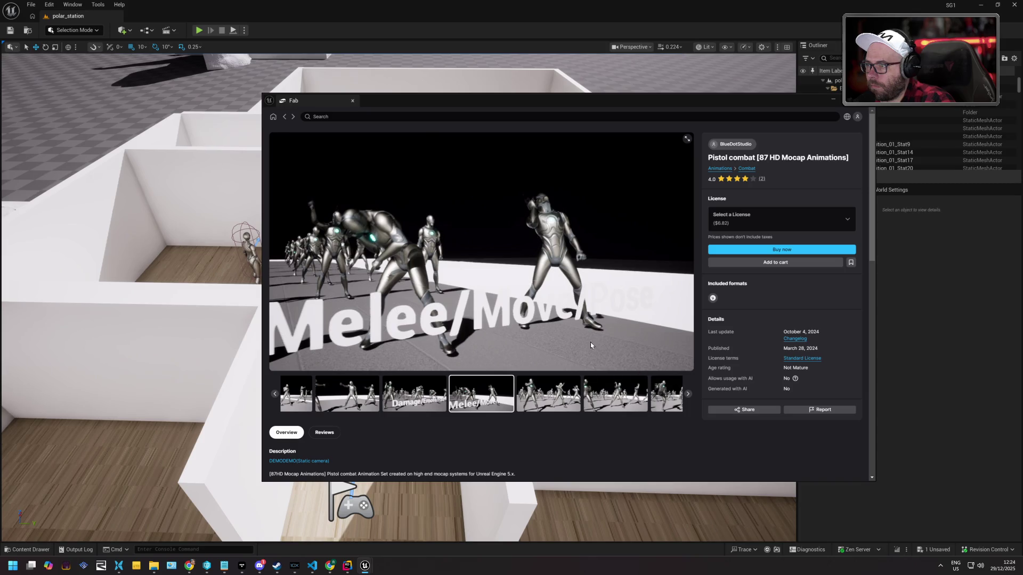
click(661, 398)
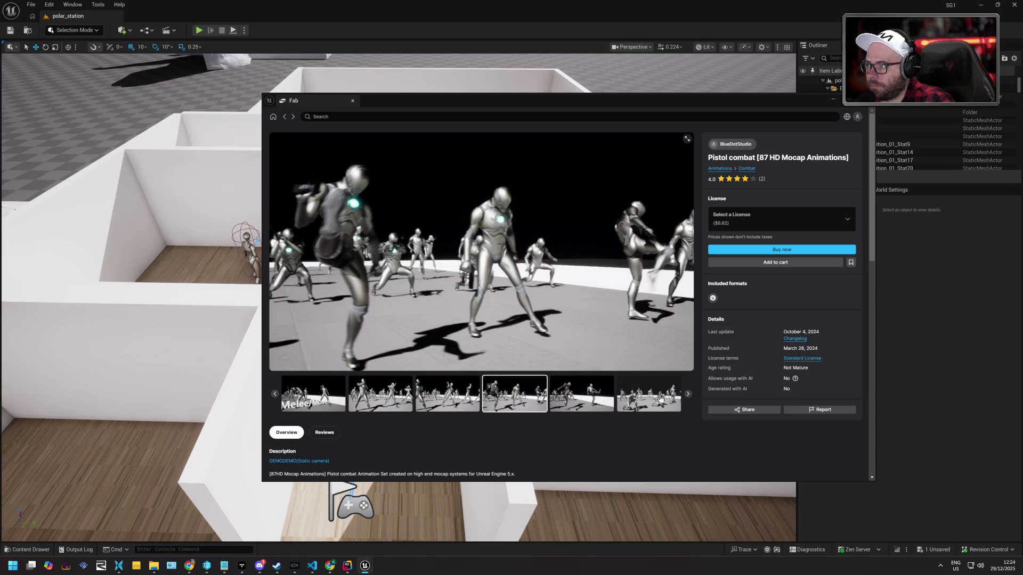
click(661, 397)
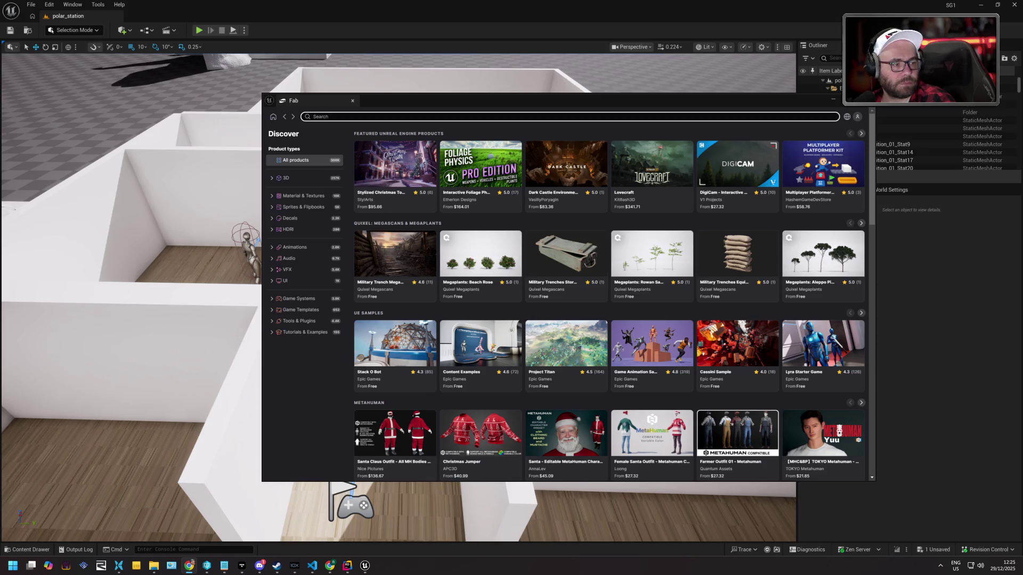
Bring the editor forward and filter Fab to the Animations › Combat category
click(543, 223)
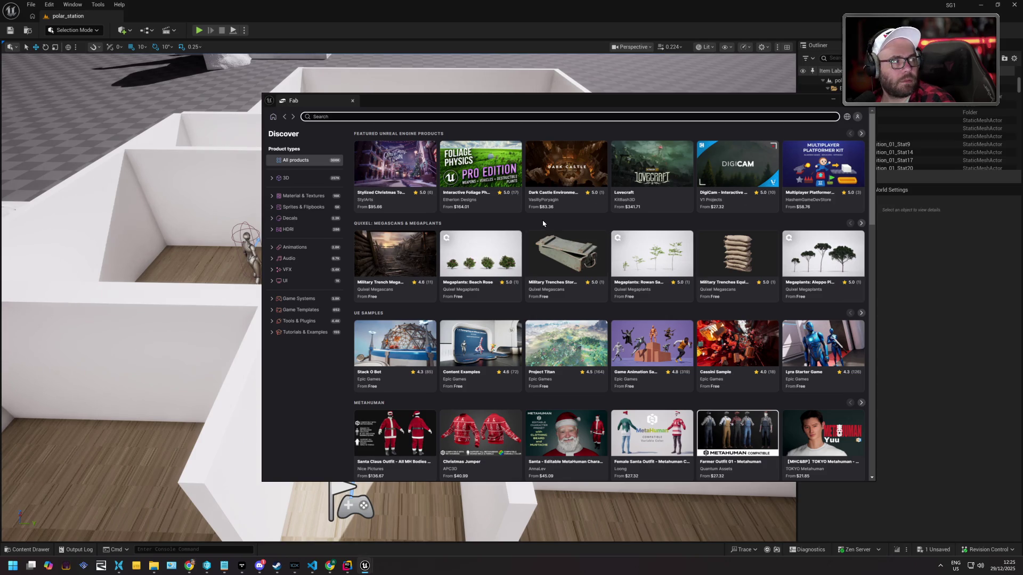
click(544, 223)
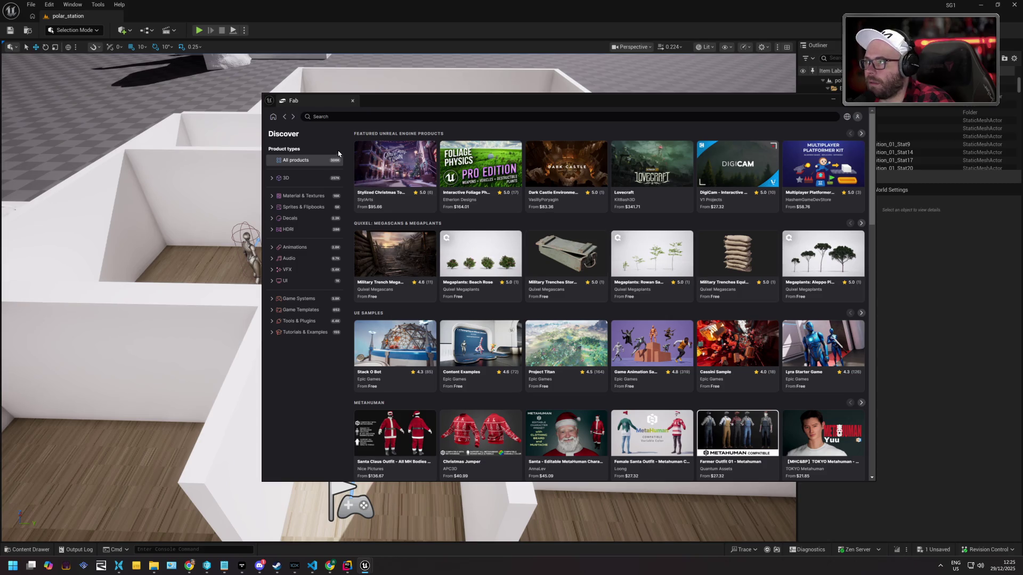
click(295, 247)
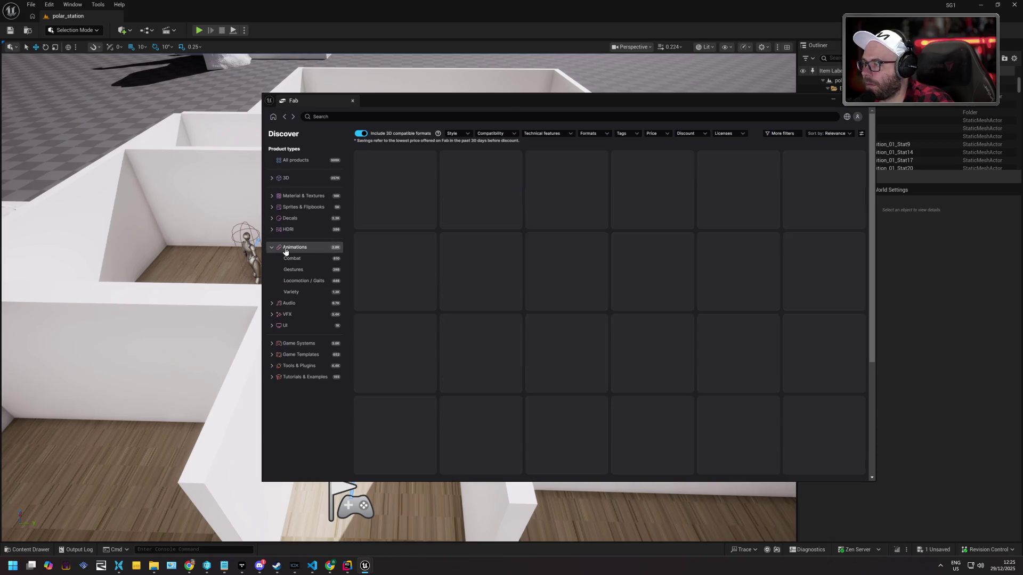
click(292, 258)
Search Combat for 'pistol' and scroll through the results
click(431, 117)
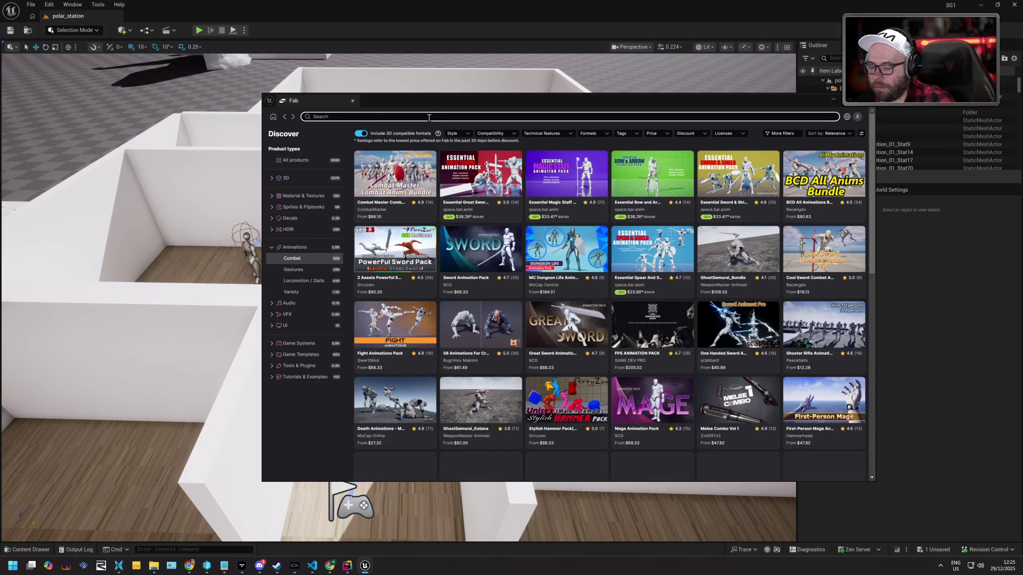
text(pistol)
key(Return)
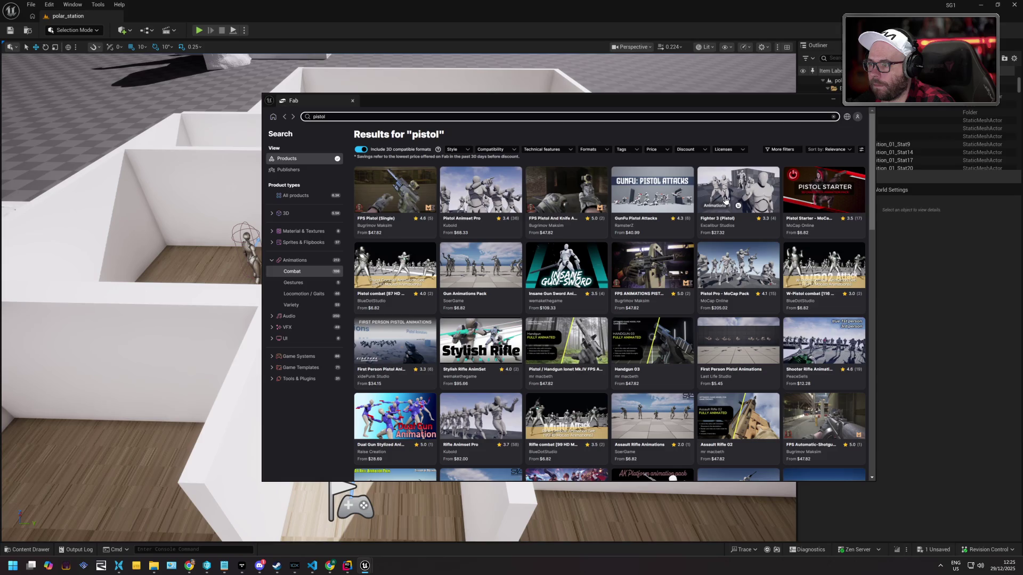
scroll(726, 200, down, 3)
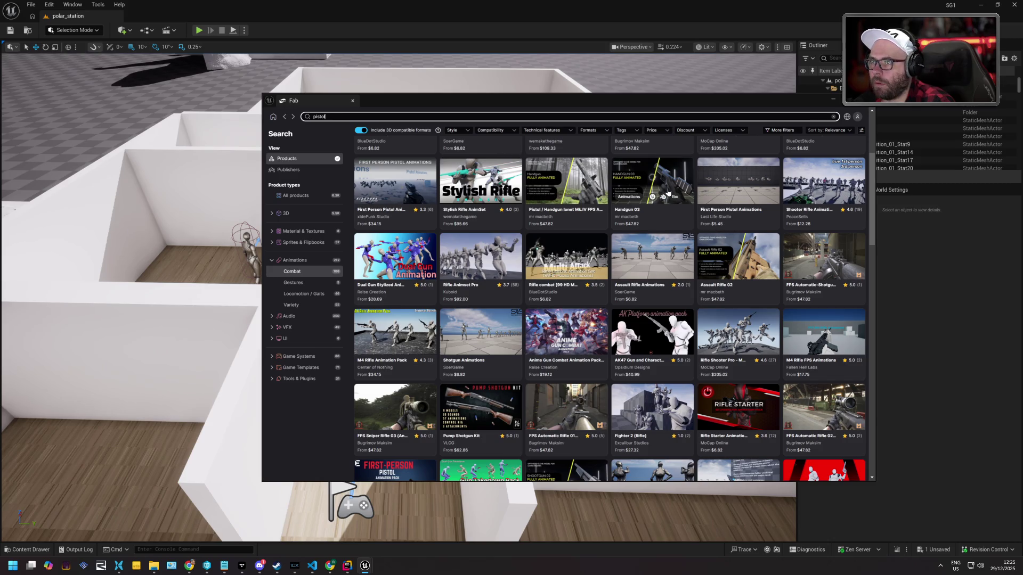
scroll(669, 192, up, 3)
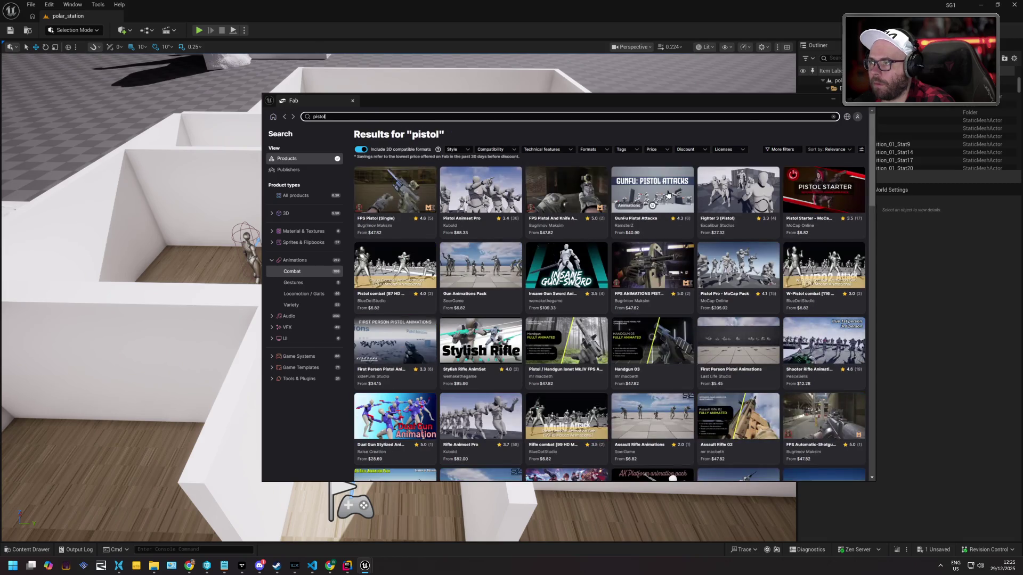
click(839, 150)
Sort the pistol results by lowest price and open the Pistol combat pack
click(825, 202)
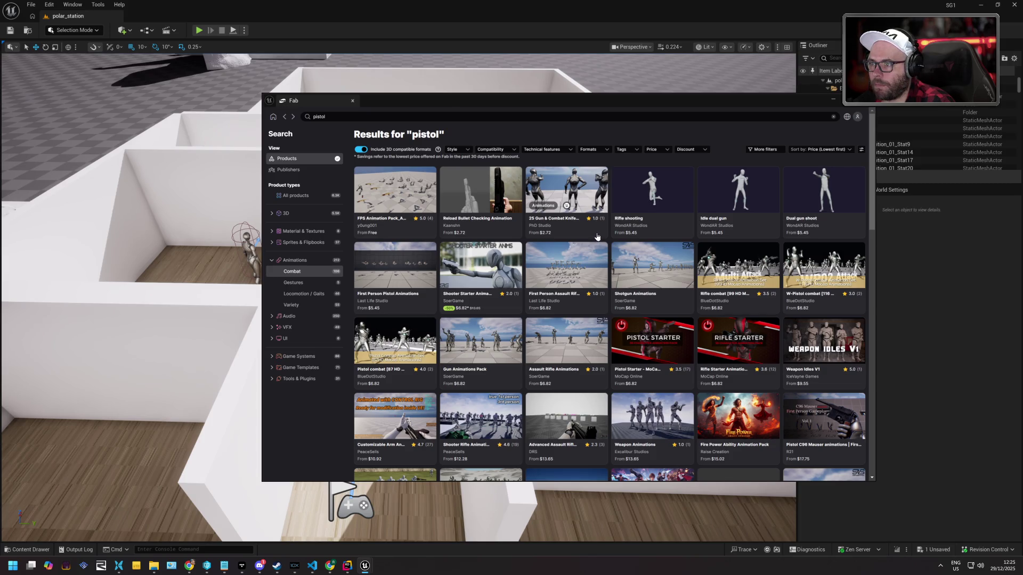
click(385, 329)
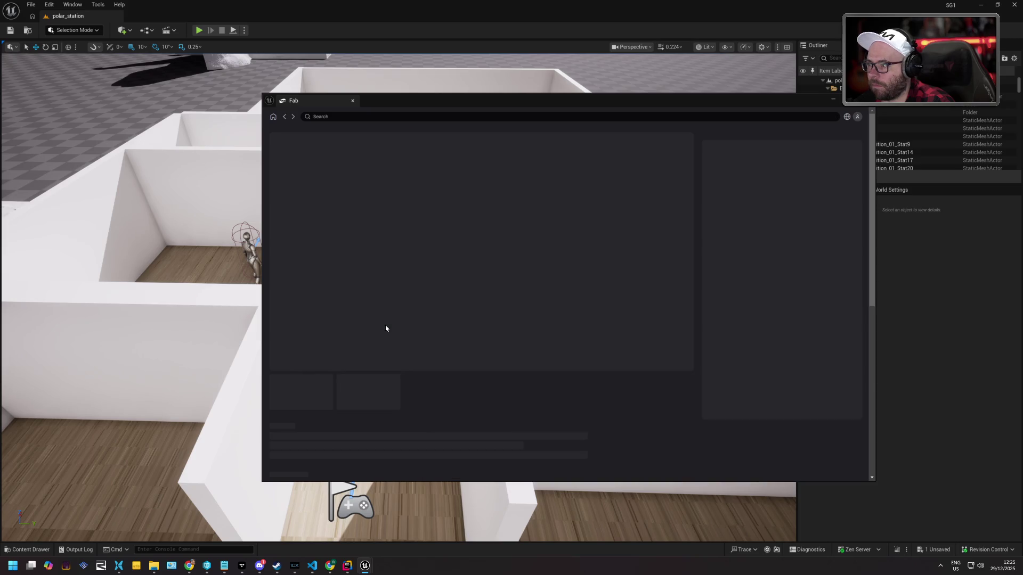
key(alt+Tab)
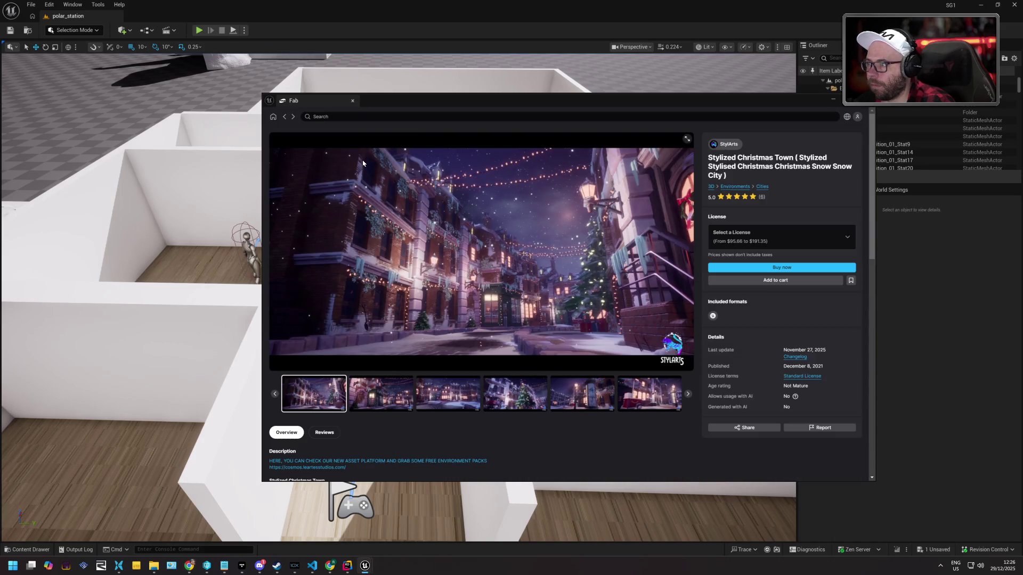
Return Fab to its home page and filter to Animations › Combat
click(273, 117)
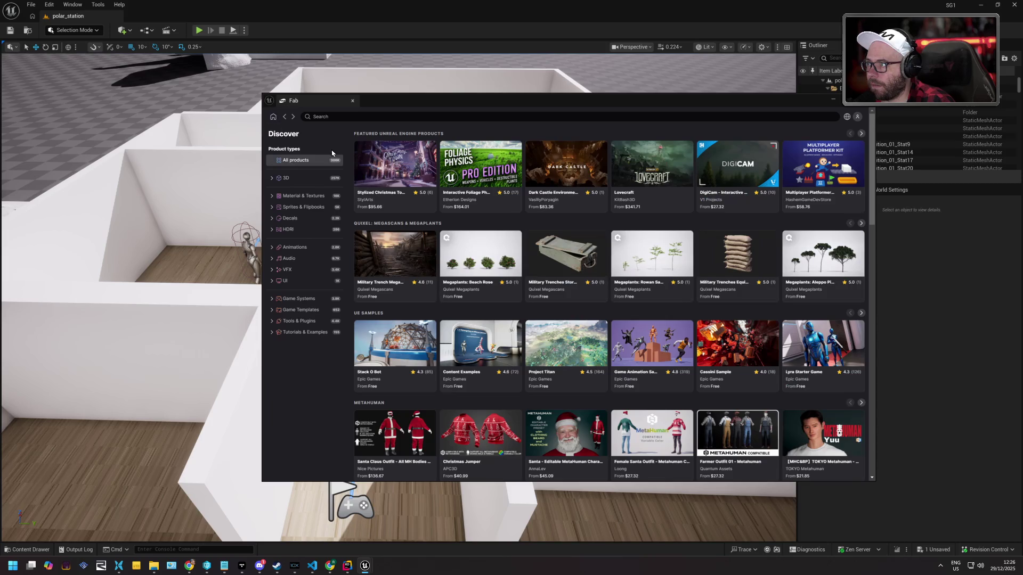
click(292, 247)
click(291, 259)
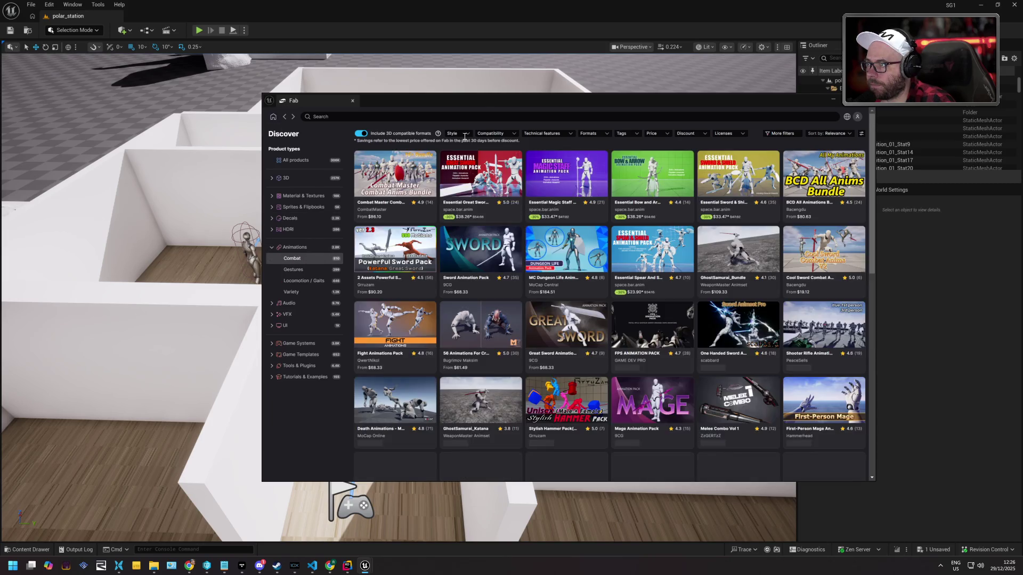
Search 'pistol' in Combat, sort by Price (Lowest first), and open the Pistol combat pack
click(445, 117)
text(pistol)
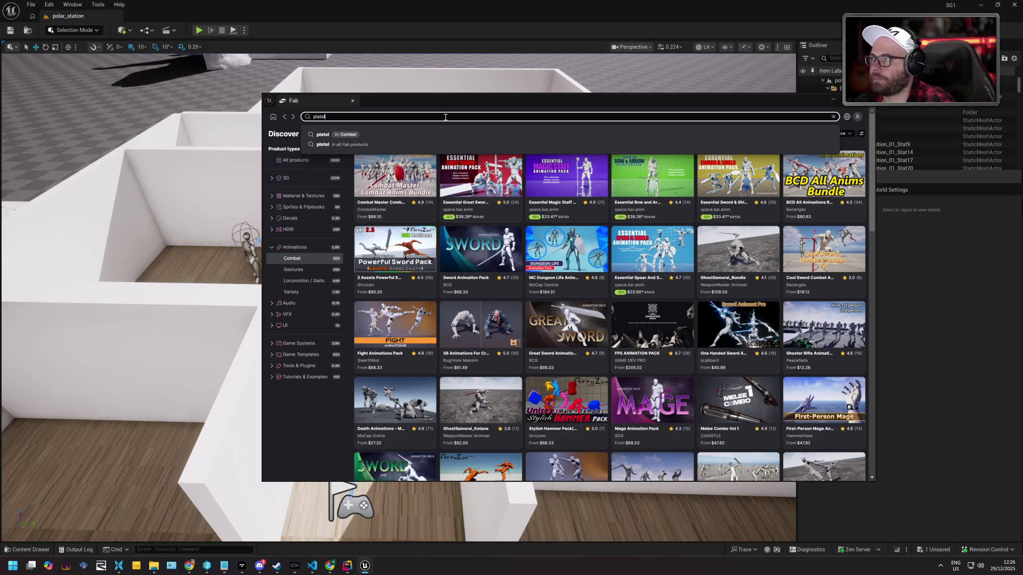
click(460, 135)
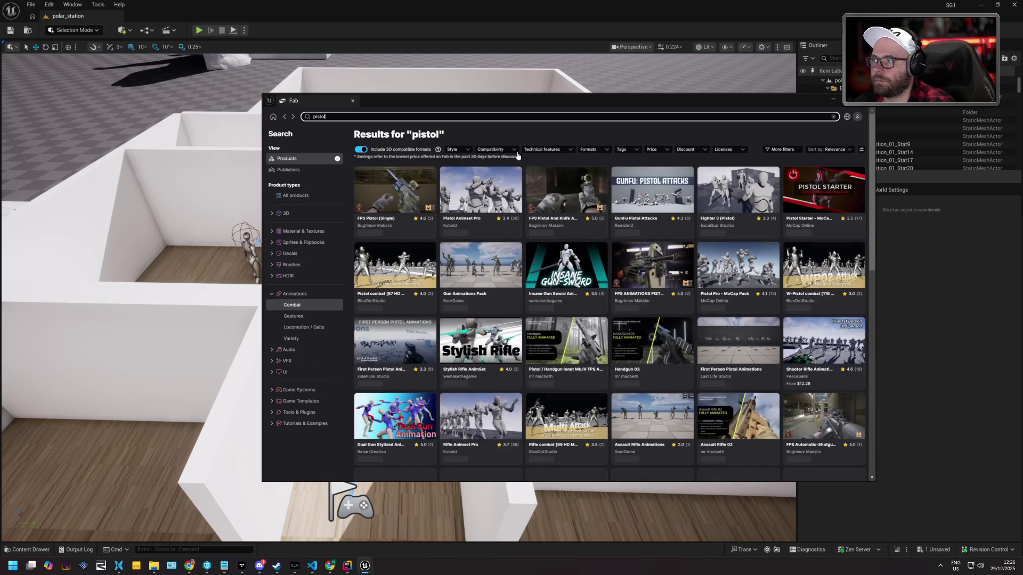
click(829, 149)
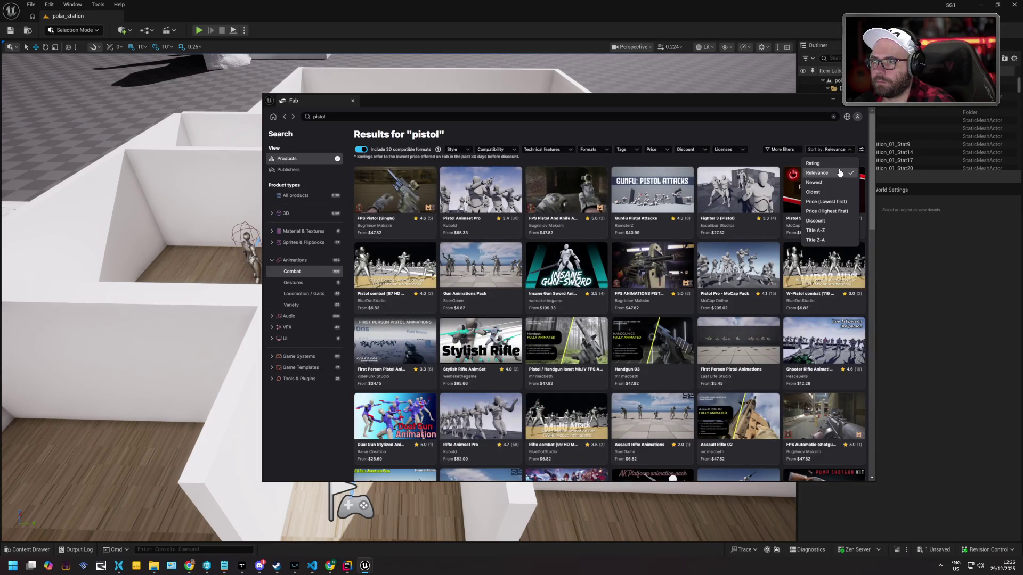
click(829, 208)
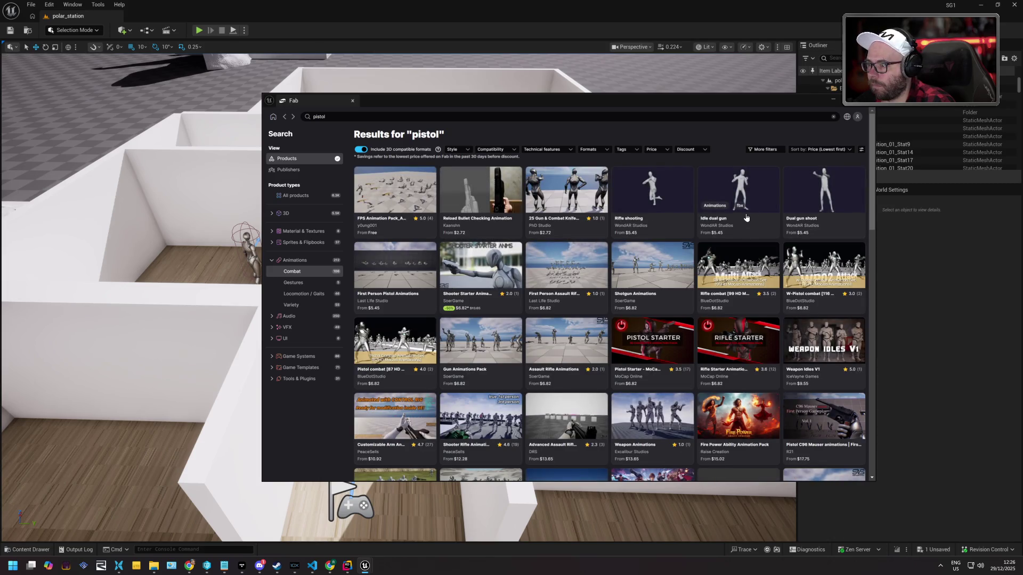
click(395, 345)
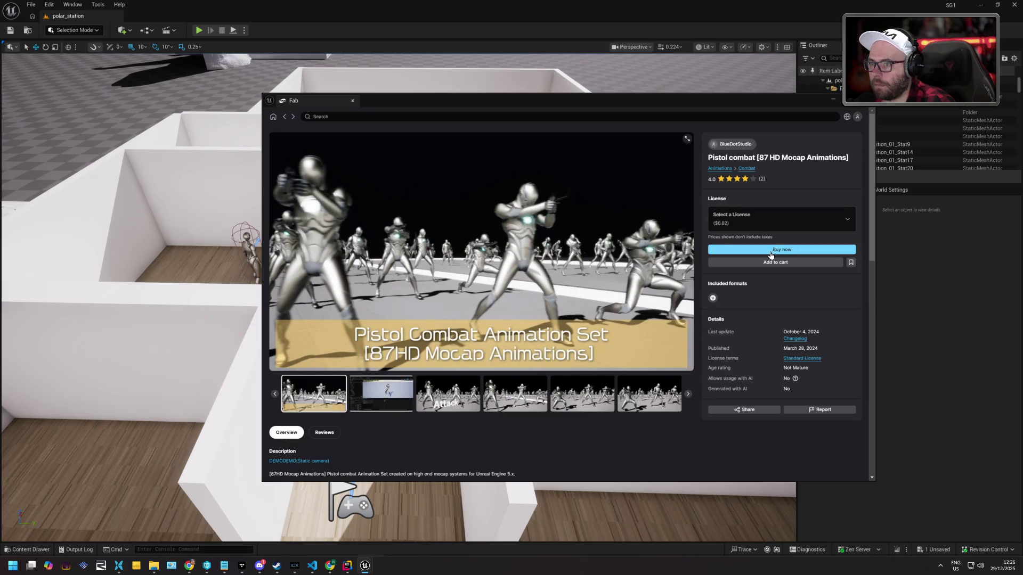
Buy the Pistol combat [87 HD Mocap Animations] pack in Fab, then return to the Fab home page
click(770, 254)
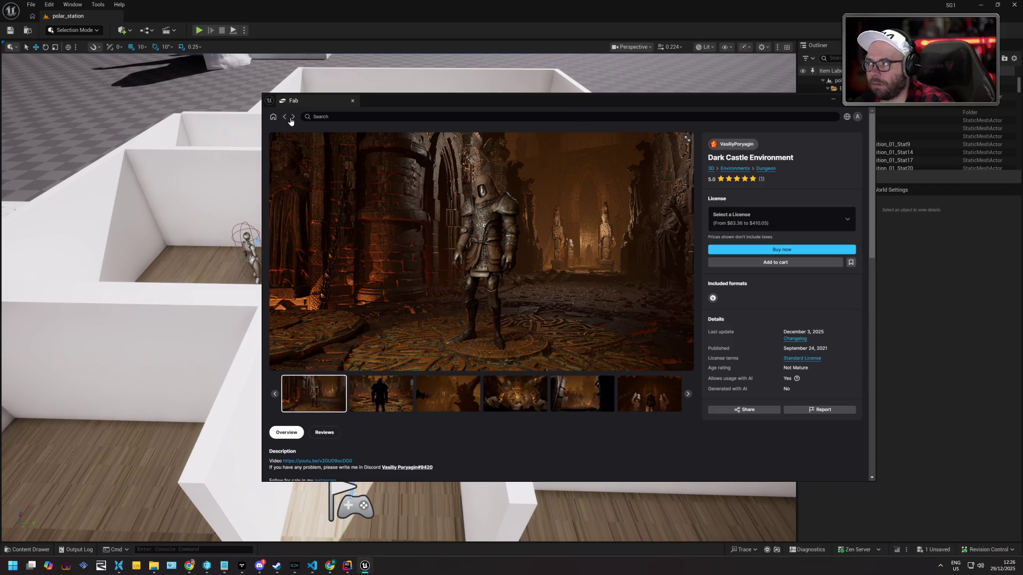
click(273, 116)
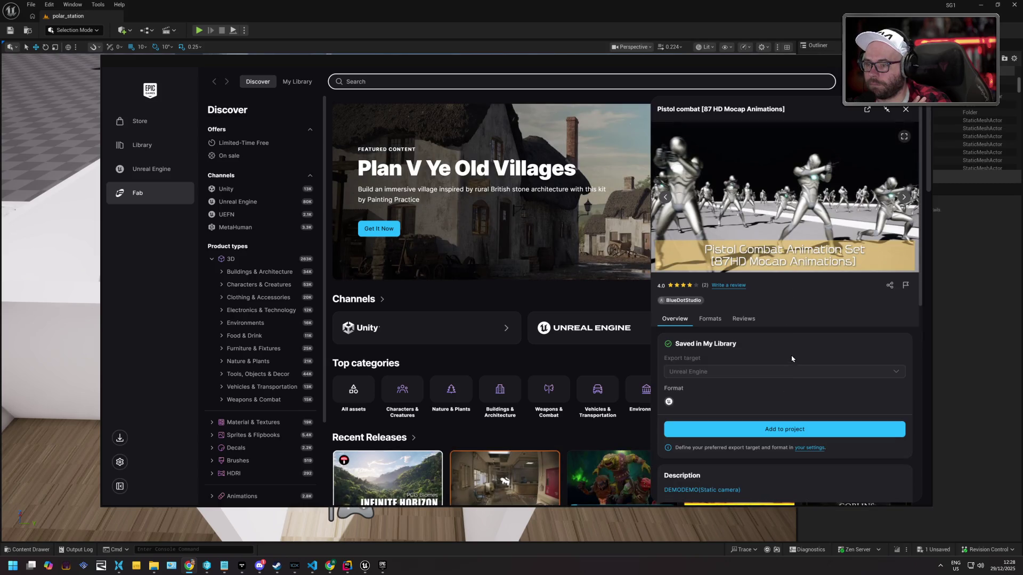
Add the Fab asset to the SG1 project, showing all projects and targeting engine version 5.5
click(757, 430)
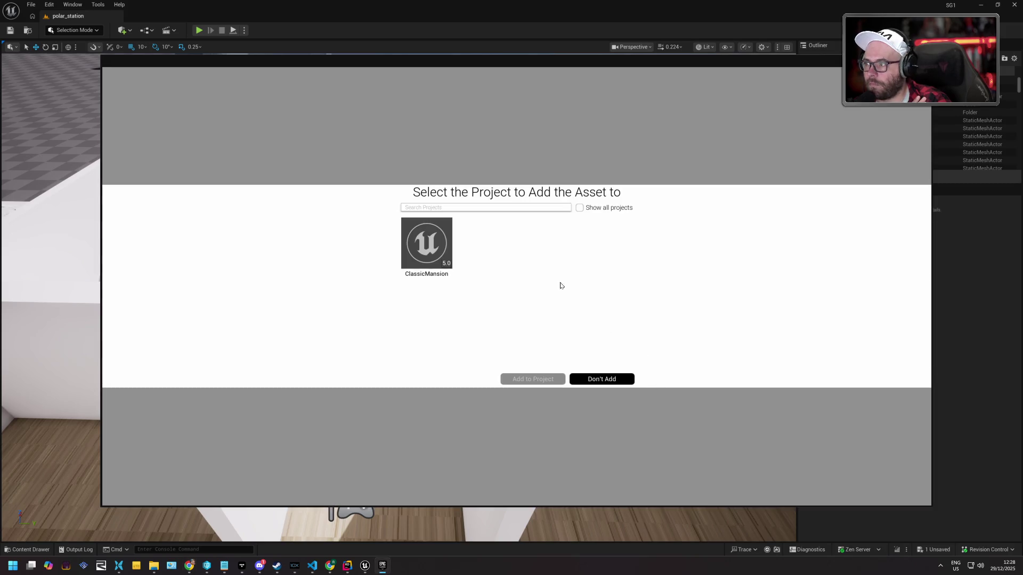
click(580, 207)
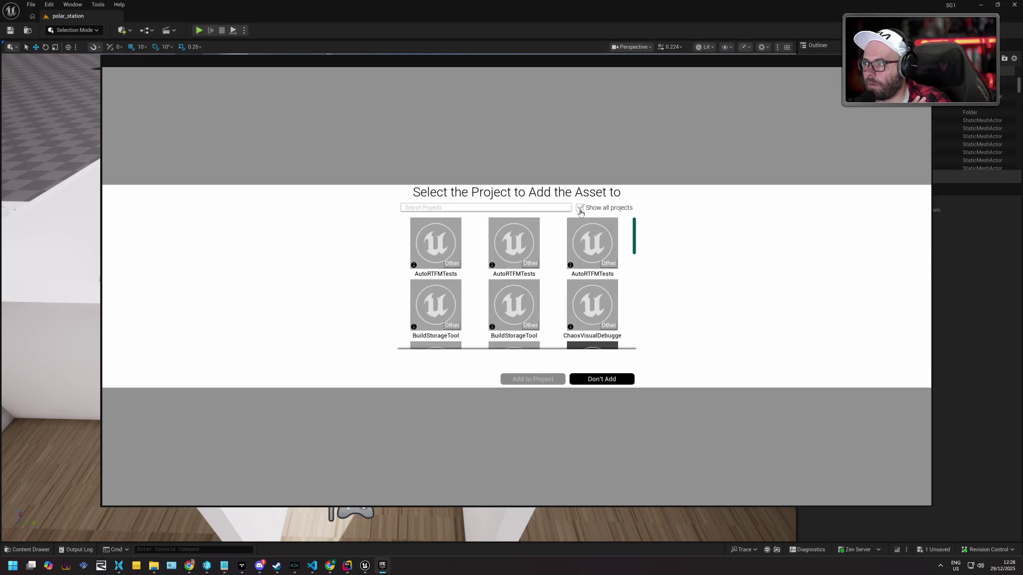
scroll(589, 251, down, 6)
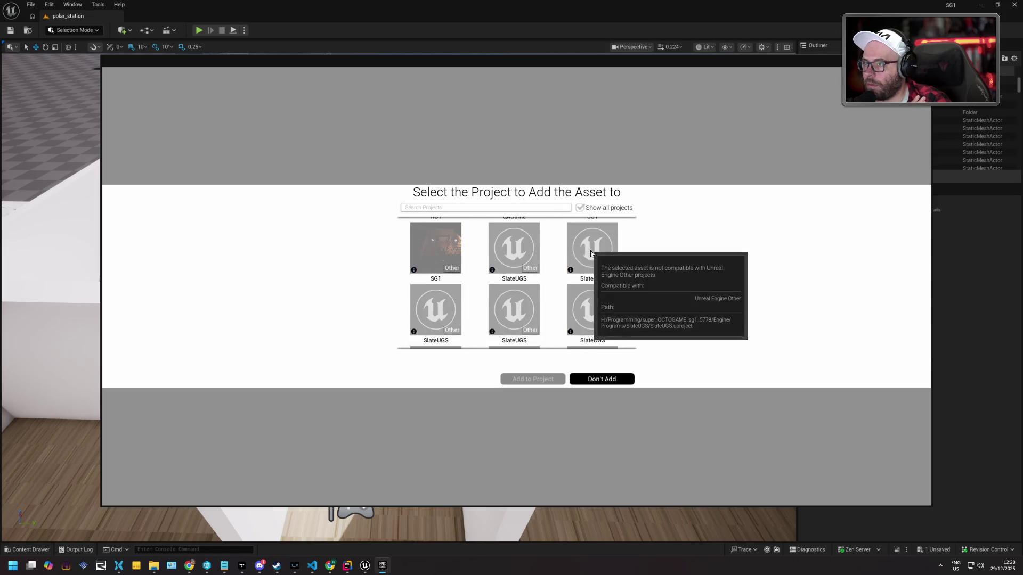
scroll(592, 247, up, 1)
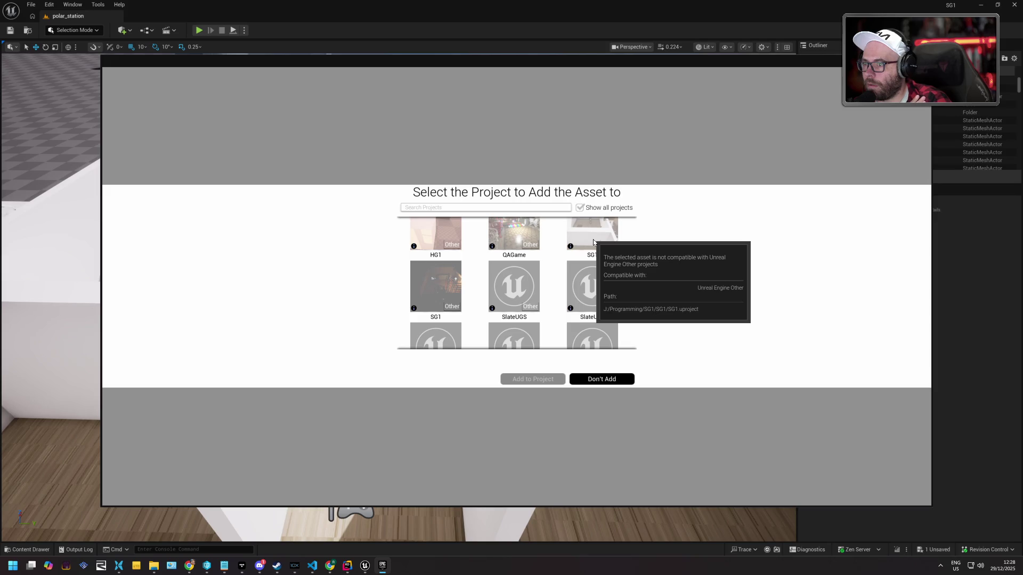
click(593, 240)
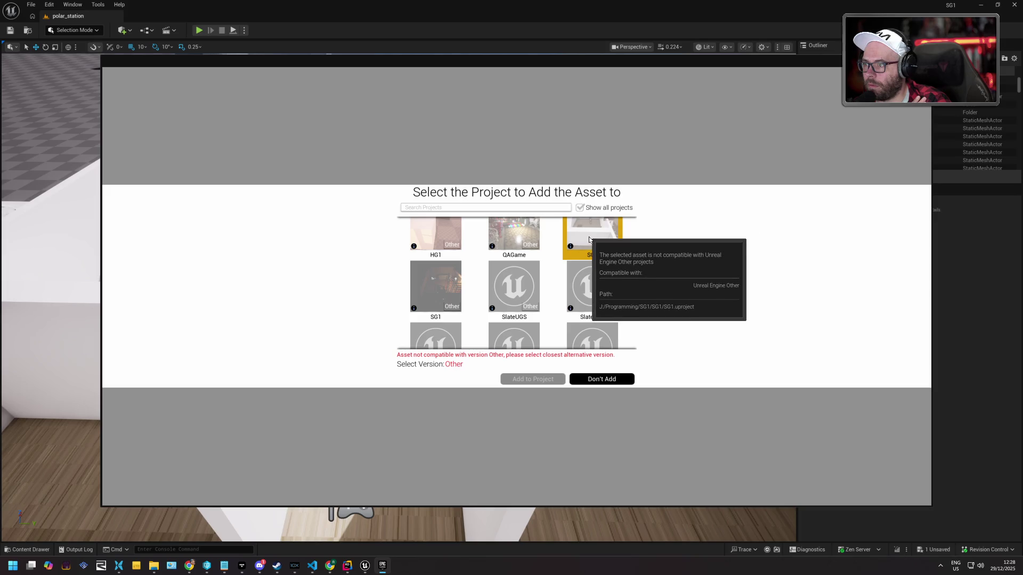
click(450, 365)
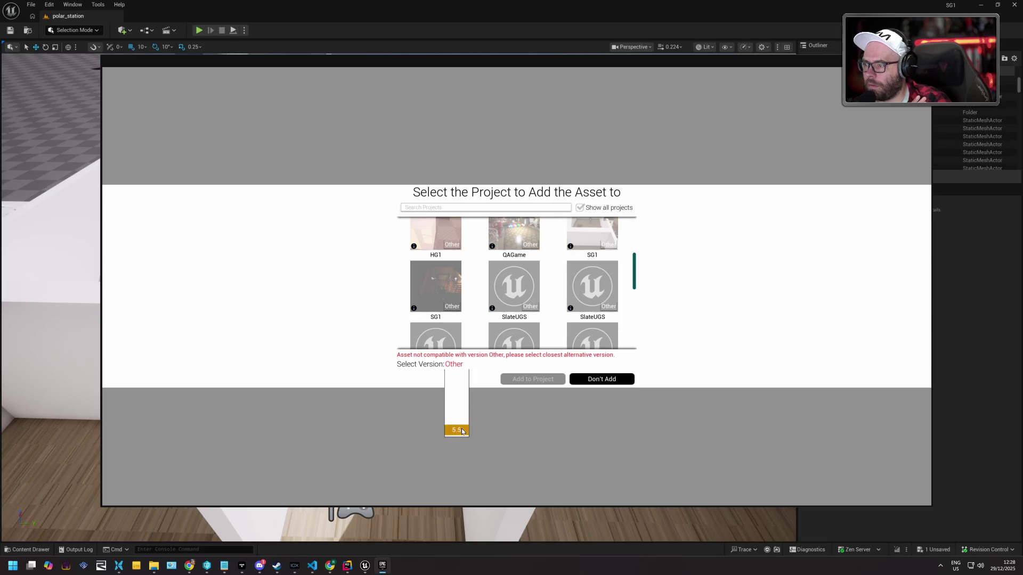
click(457, 430)
click(543, 380)
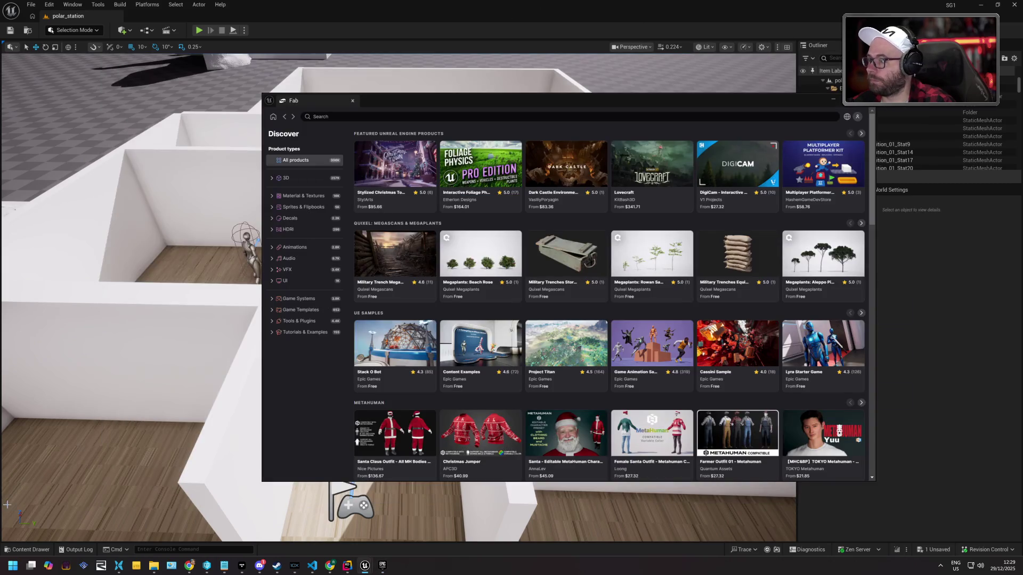
Close the Fab window and expand the SG1 content tree down to the StoreContent folder
click(874, 99)
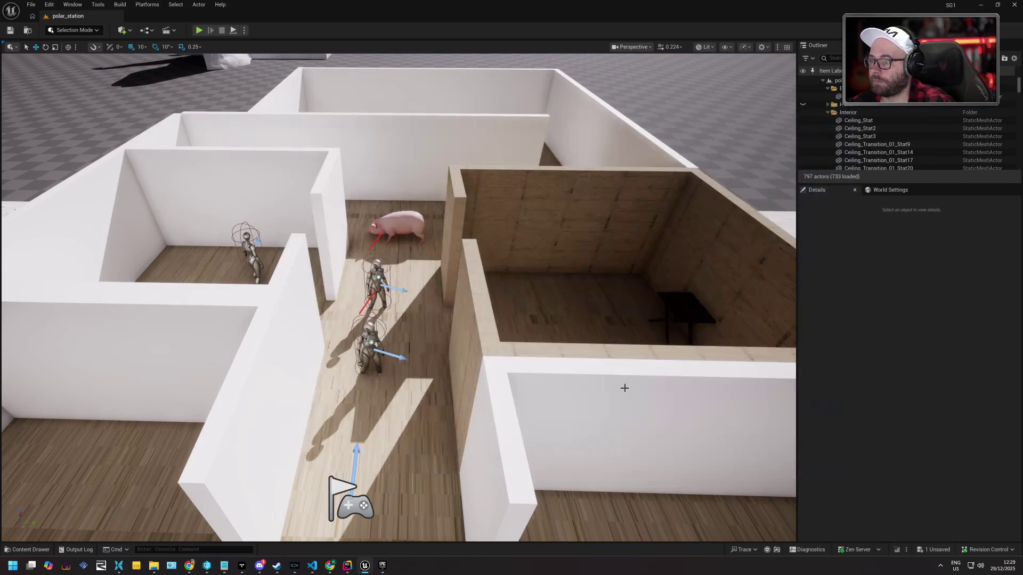
click(45, 549)
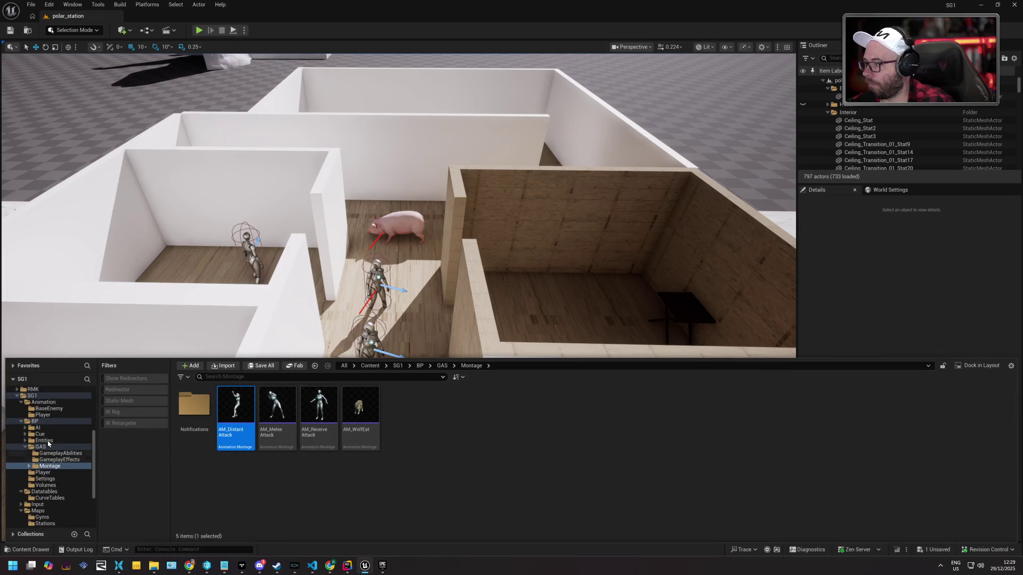
double_click(32, 396)
scroll(30, 435, up, 3)
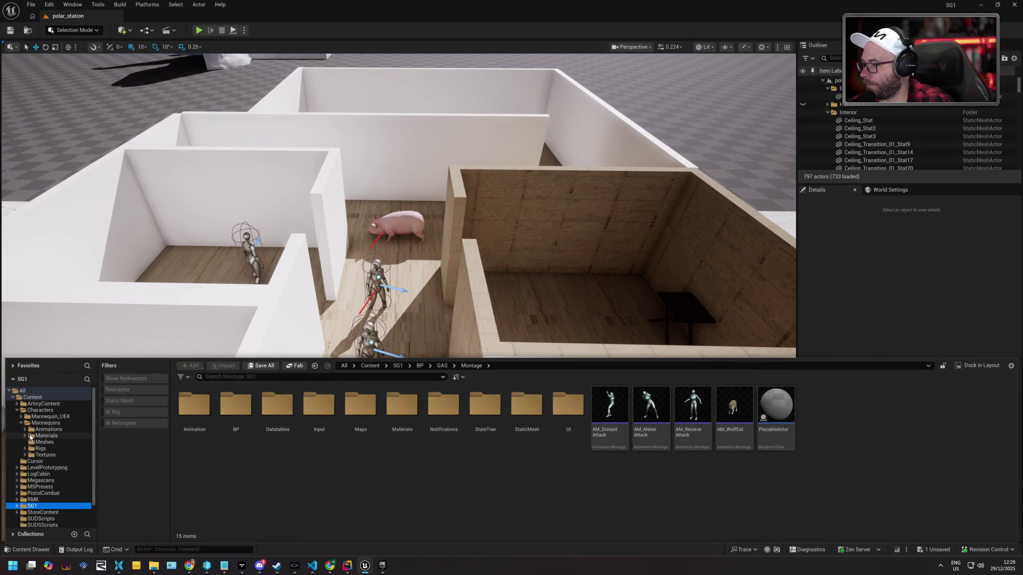
double_click(28, 410)
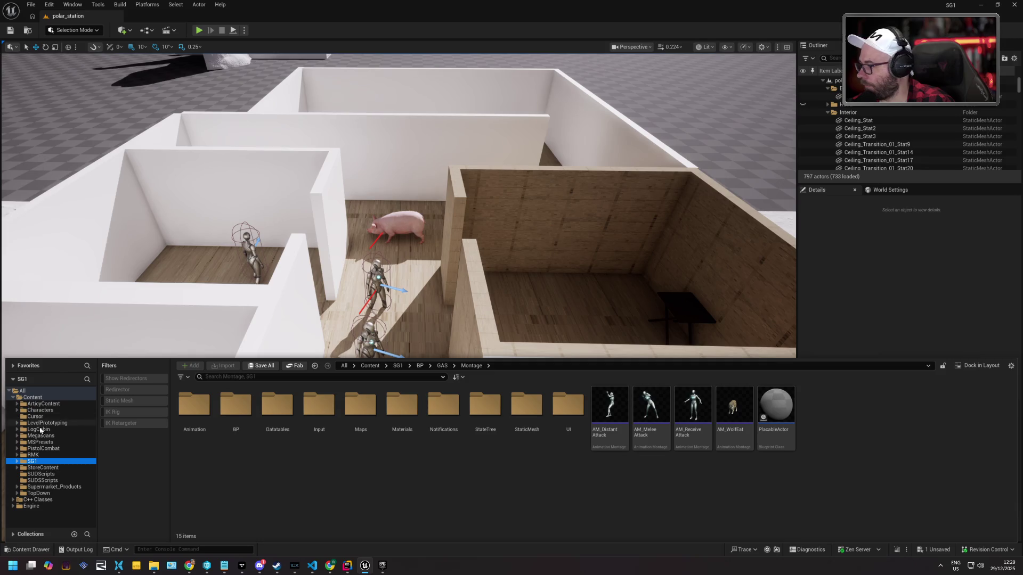
double_click(50, 469)
Drag PistolCombat onto StoreContent with Move Here, confirming the asset load
scroll(54, 469, down, 5)
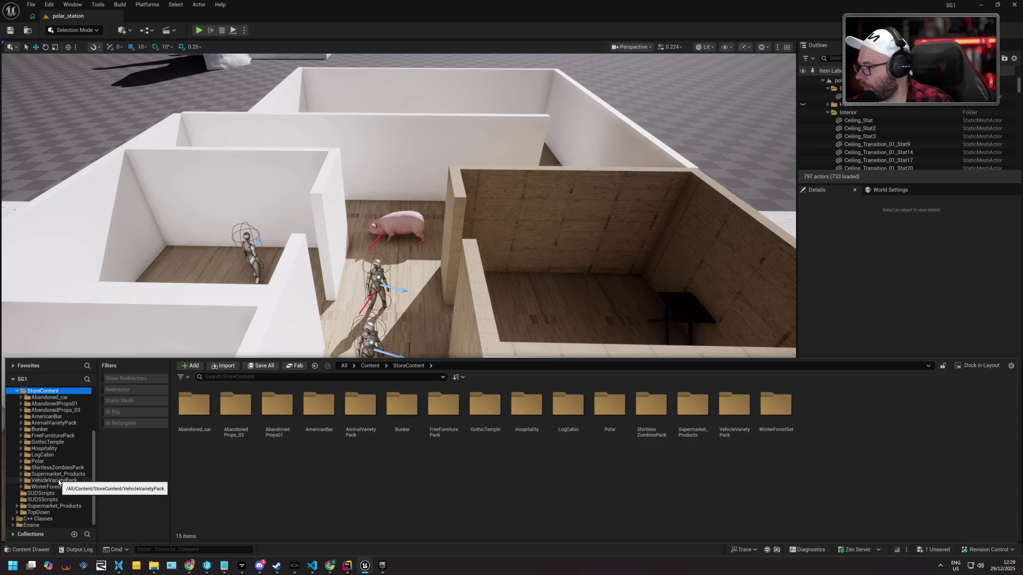
scroll(58, 480, down, 1)
scroll(58, 479, up, 4)
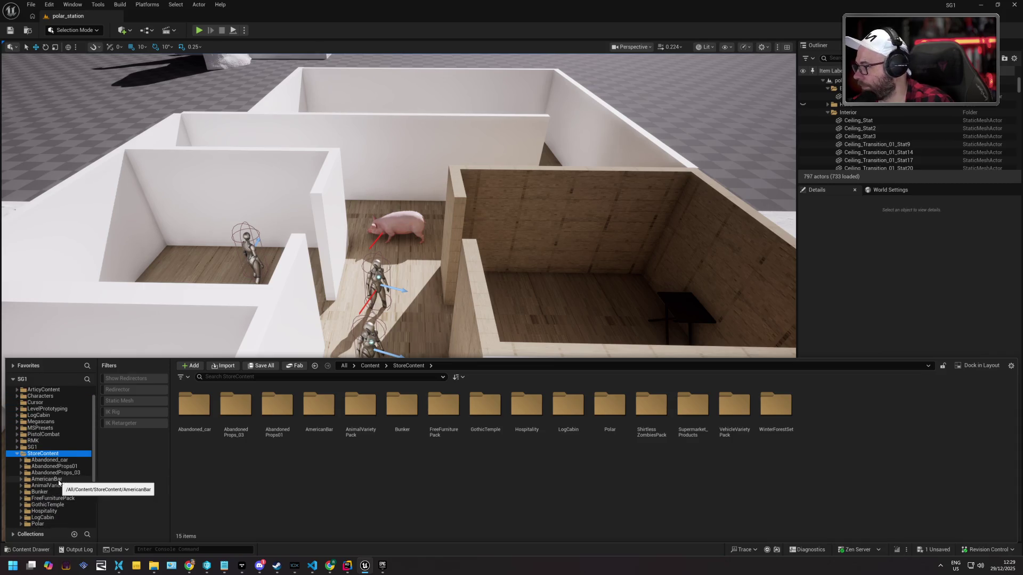
drag(45, 434, 55, 459)
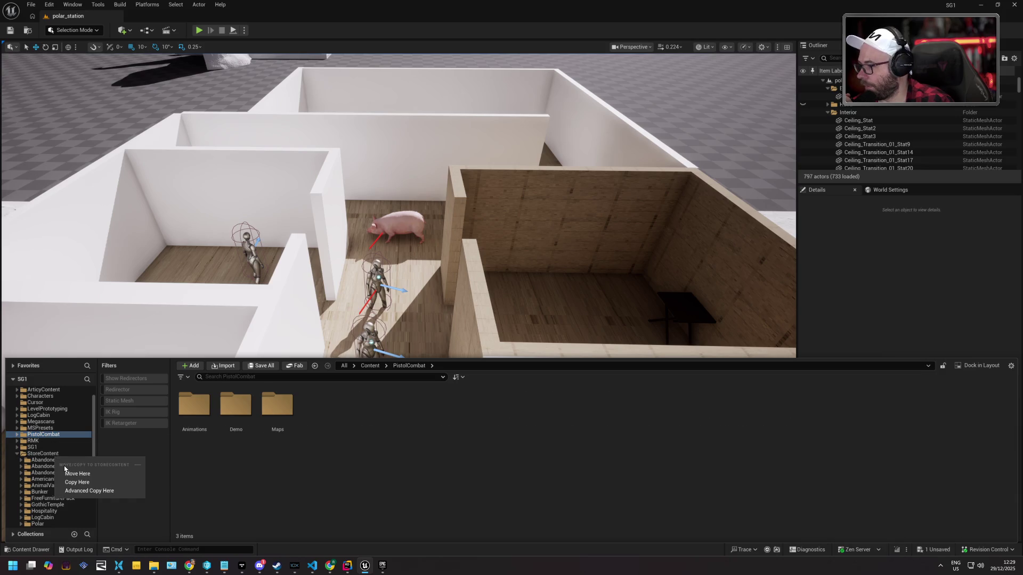
click(69, 474)
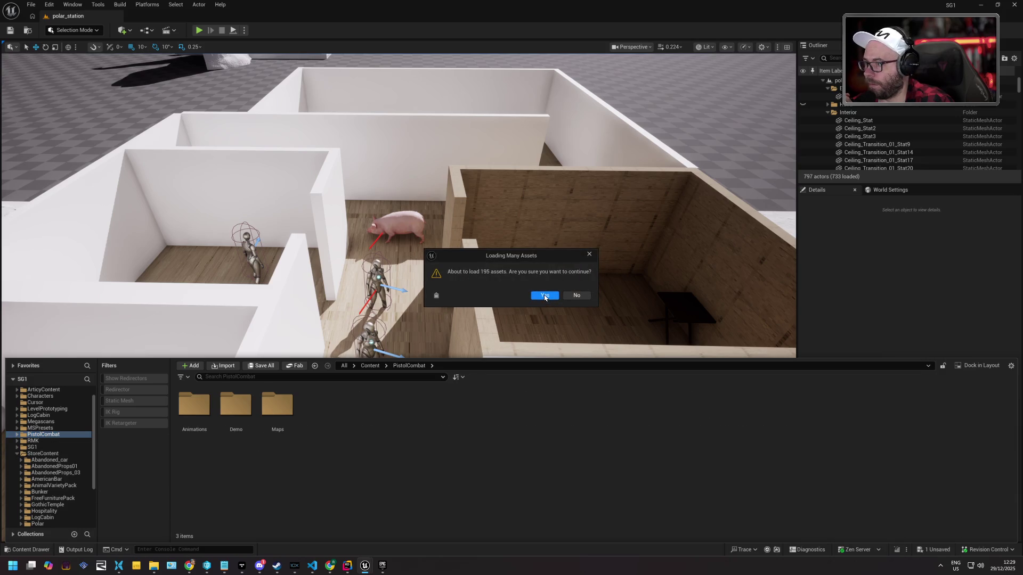
click(546, 296)
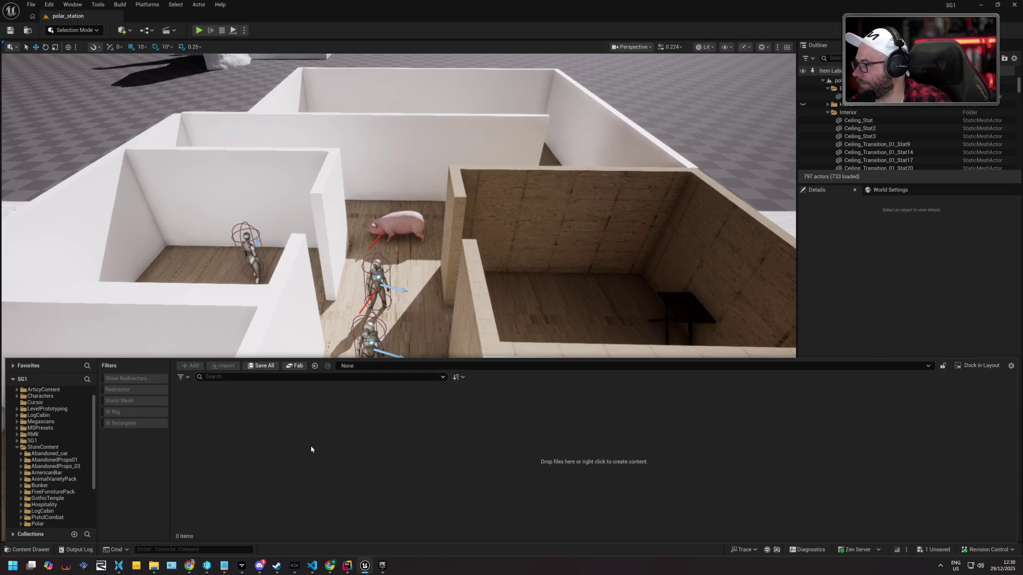
Browse StoreContent > PistolCombat > Animations and open PA_Attack01 in the animation editor
scroll(61, 457, down, 2)
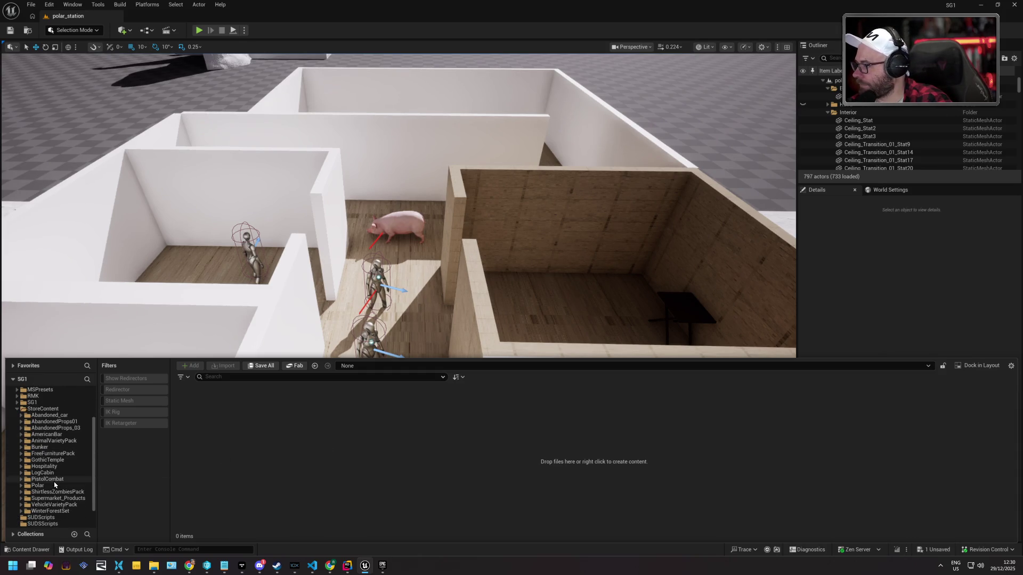
click(60, 480)
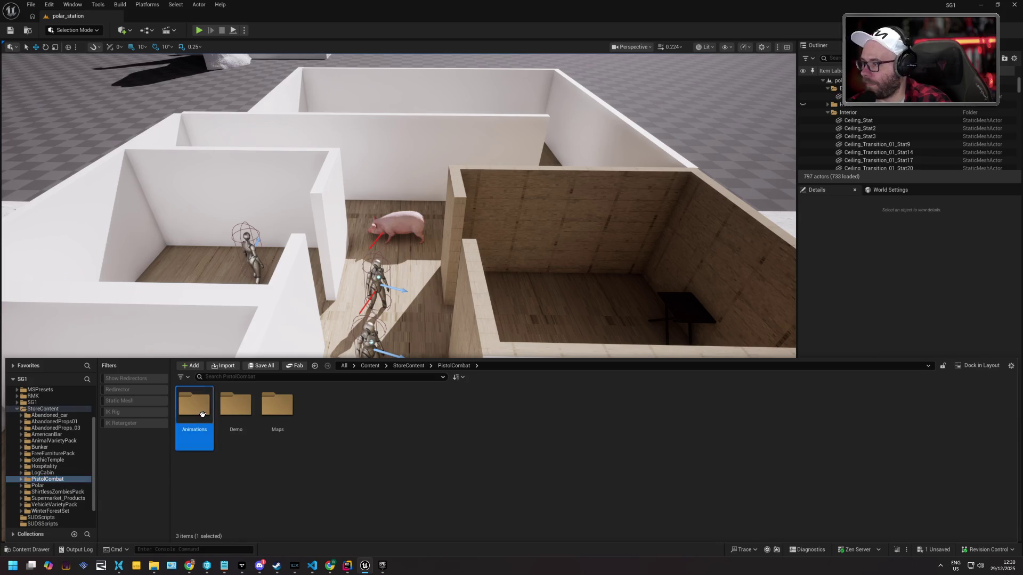
double_click(202, 415)
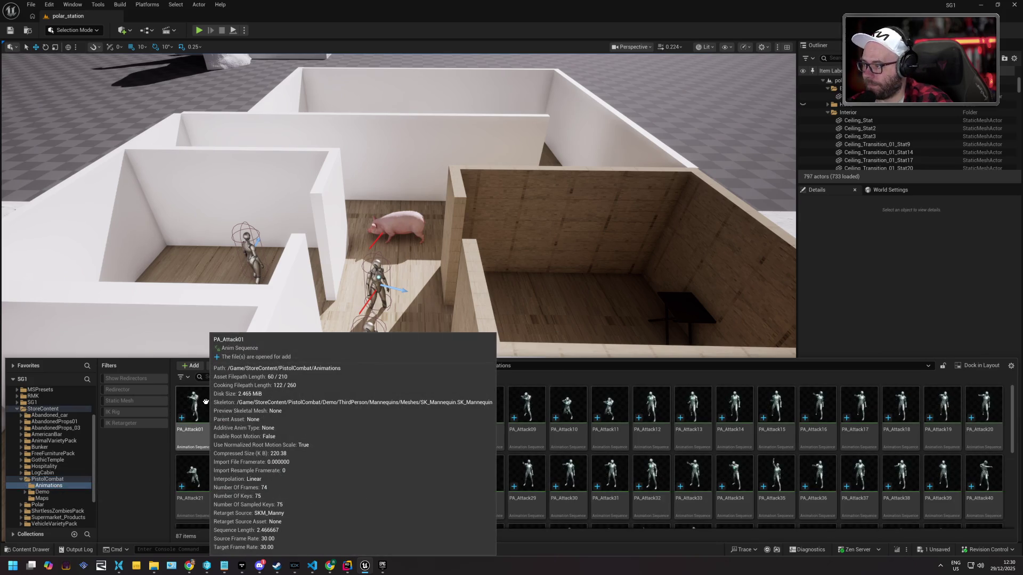
double_click(205, 401)
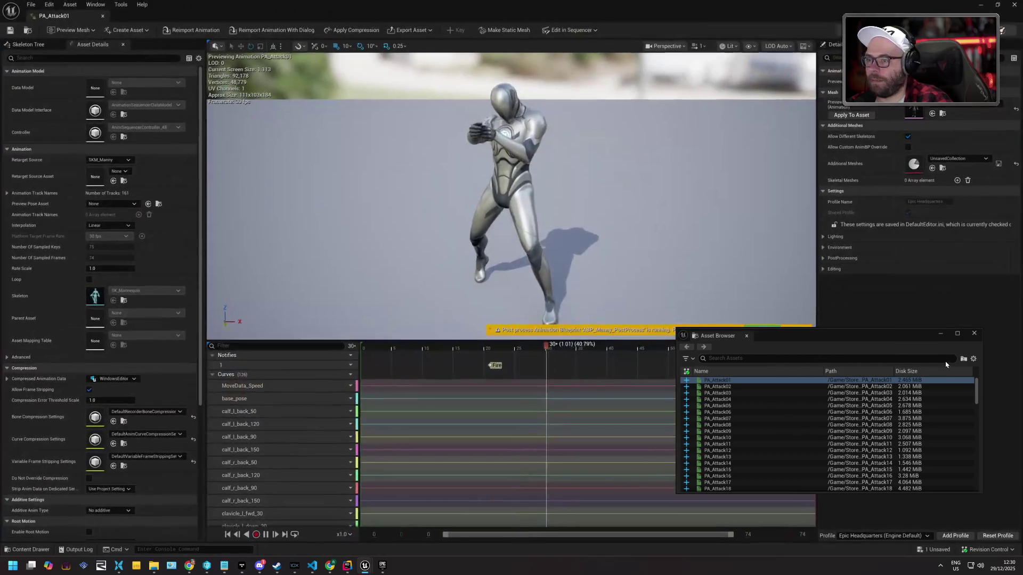
Preview the attack clips PA_Attack02 through PA_Attack08 in turn
click(748, 393)
click(744, 387)
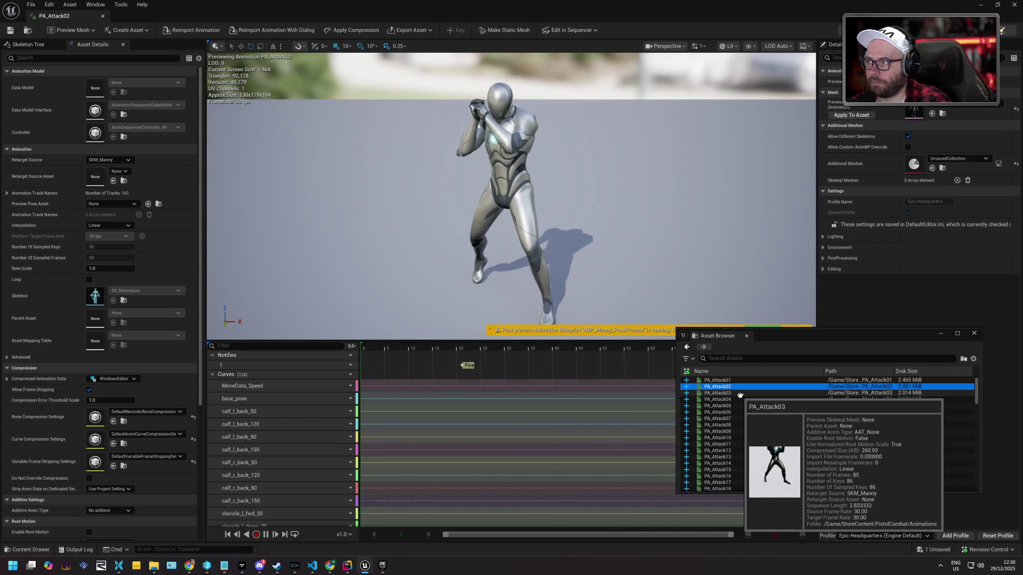
click(740, 394)
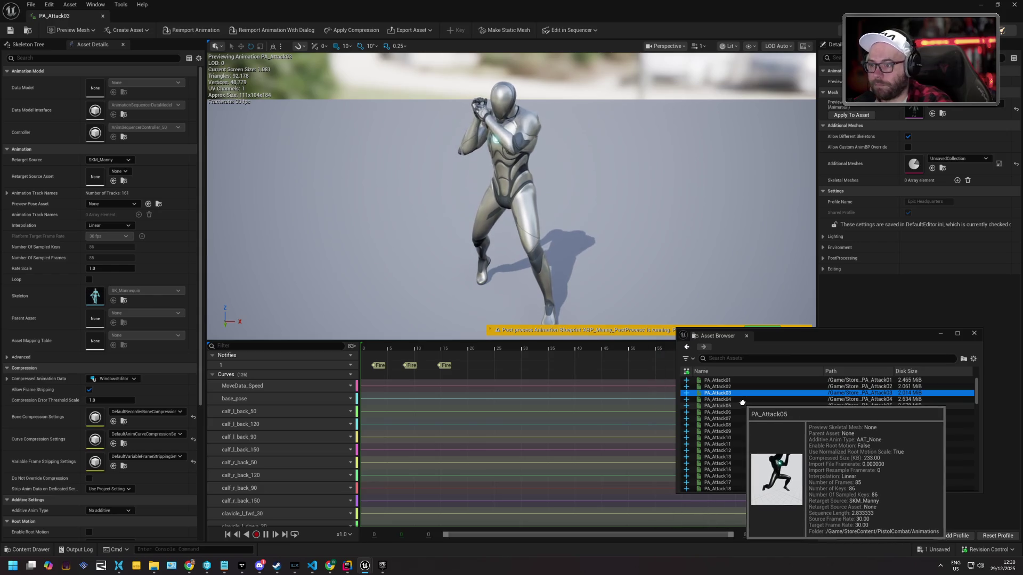
click(738, 400)
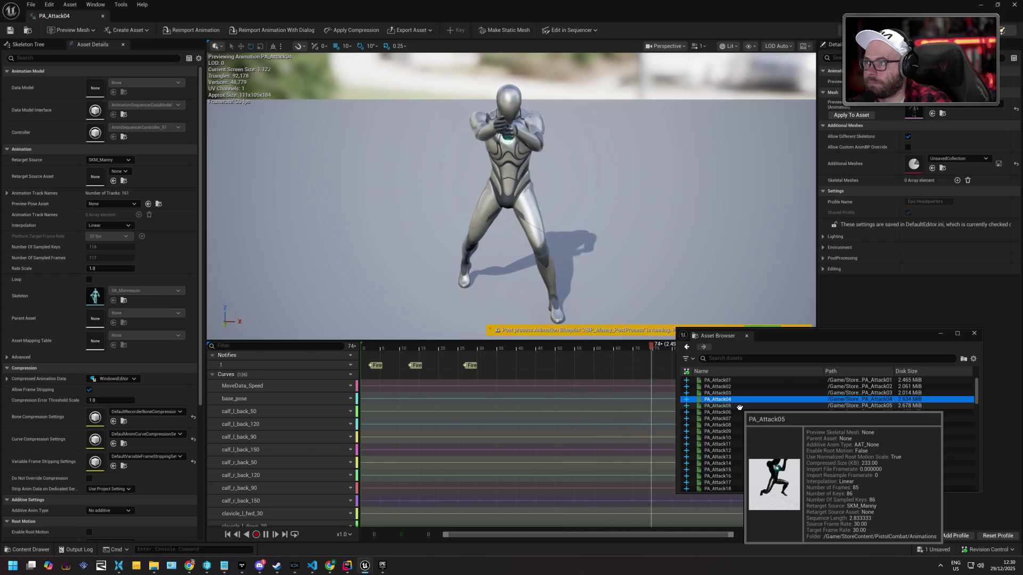
click(740, 406)
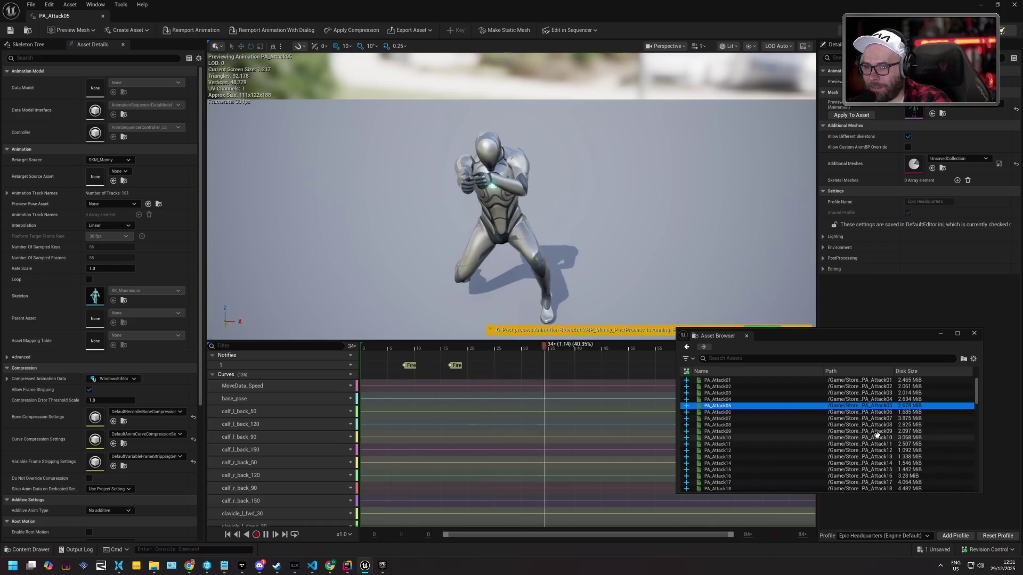
click(768, 413)
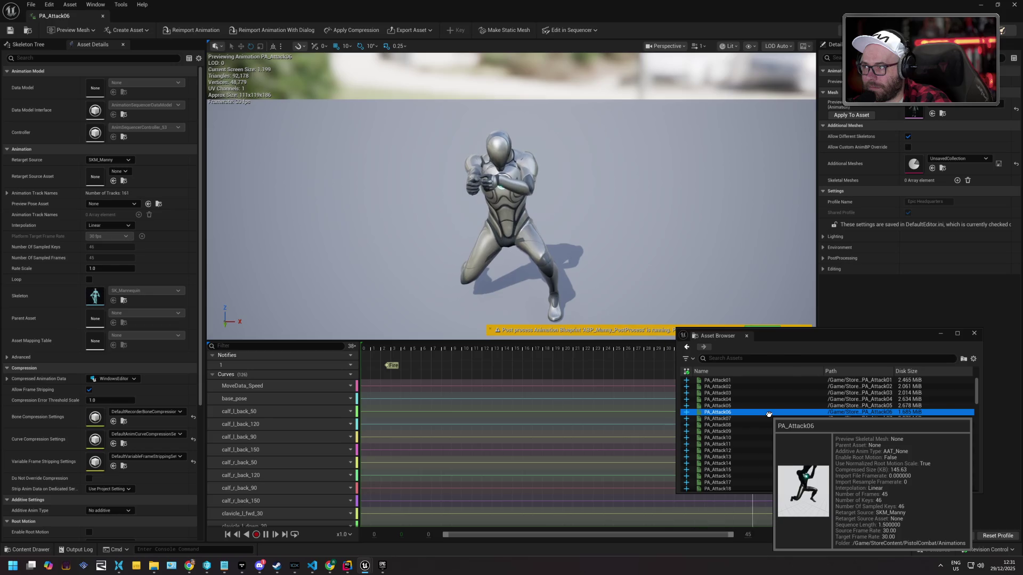
click(741, 419)
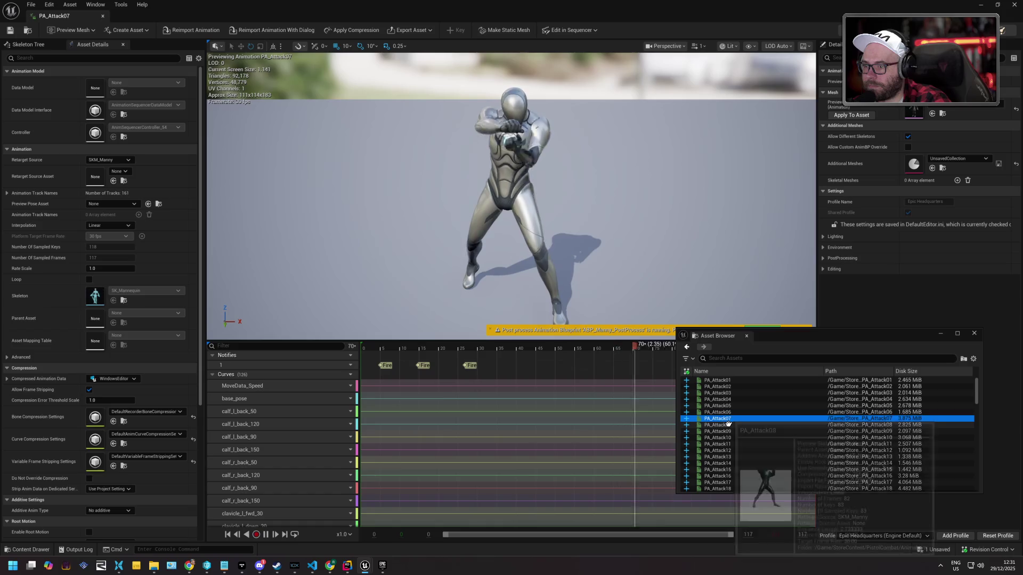
click(728, 426)
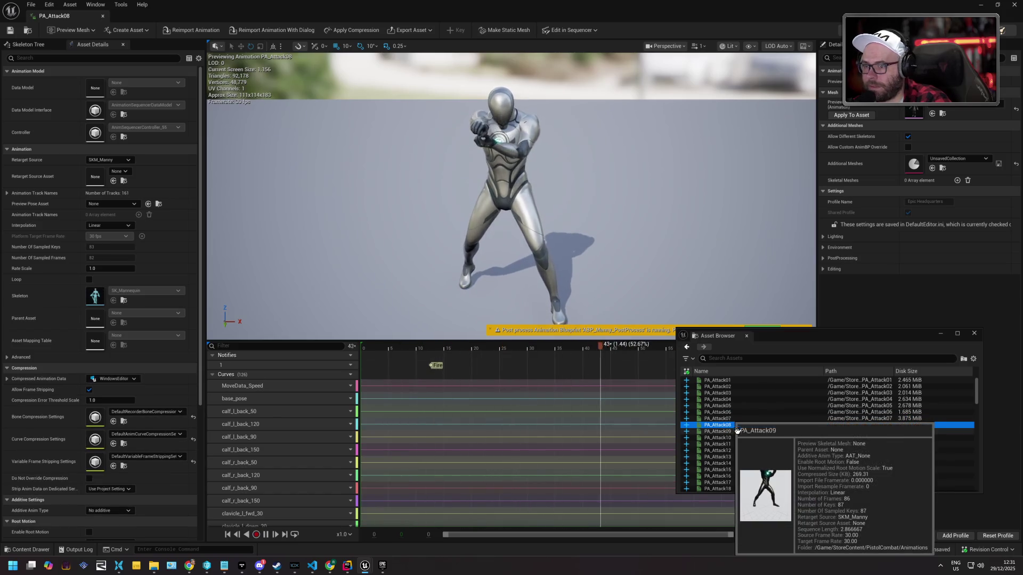
Preview the move clips PA_Move06, PA_Move07 and PA_Move10
scroll(738, 426, down, 10)
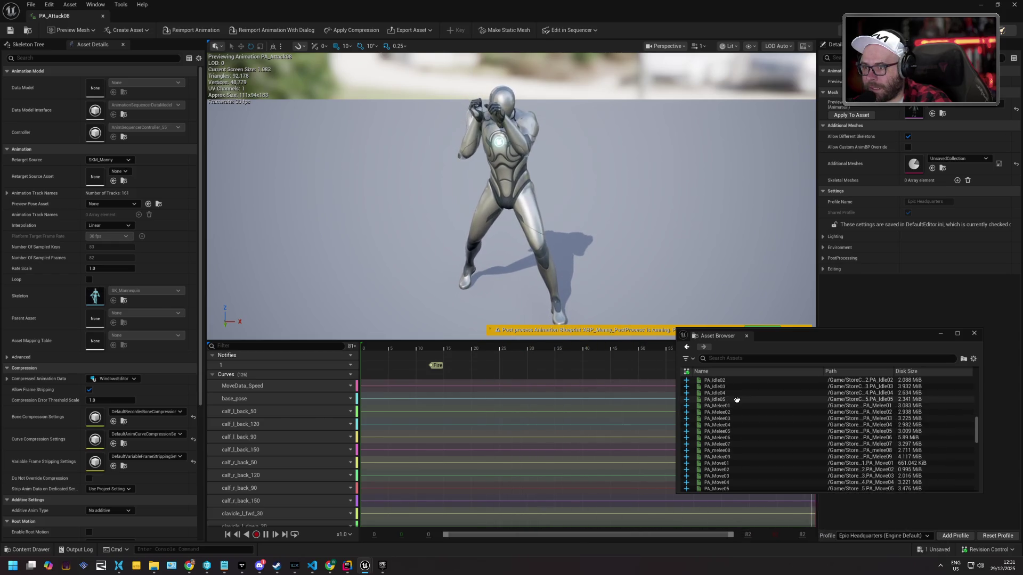
scroll(738, 401, up, 4)
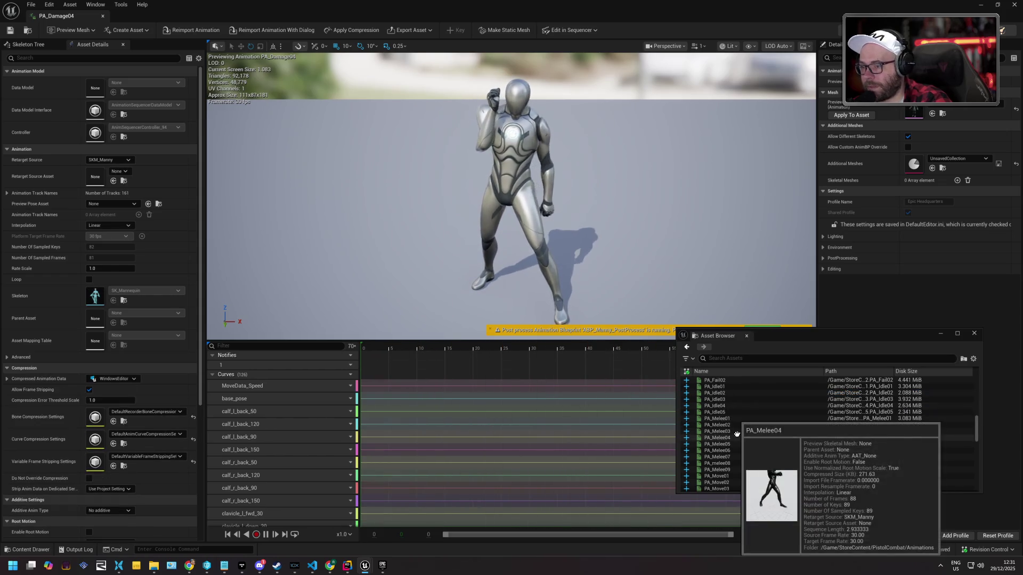
scroll(737, 434, down, 5)
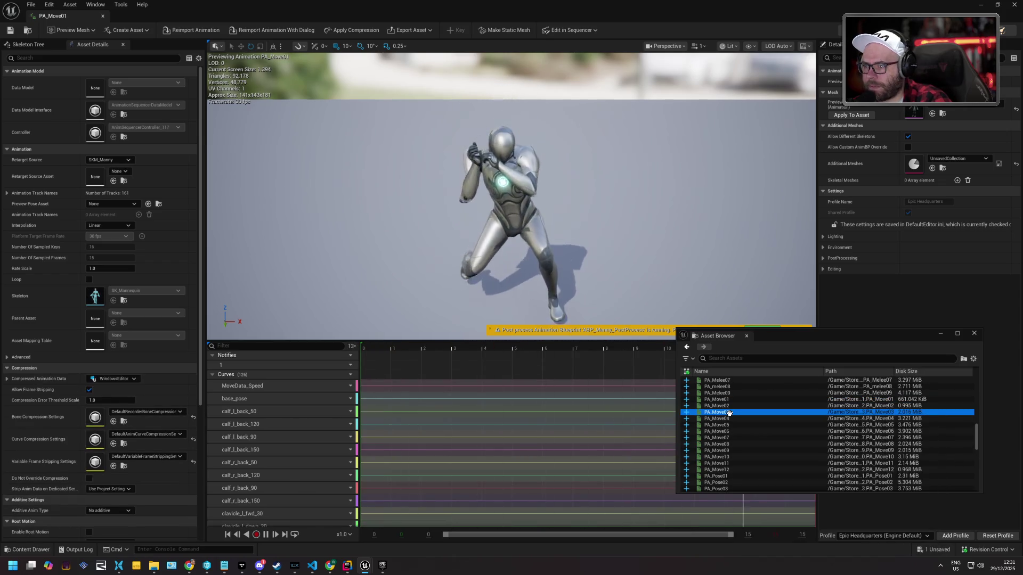
key(Down)
key(Down)
key(Down)
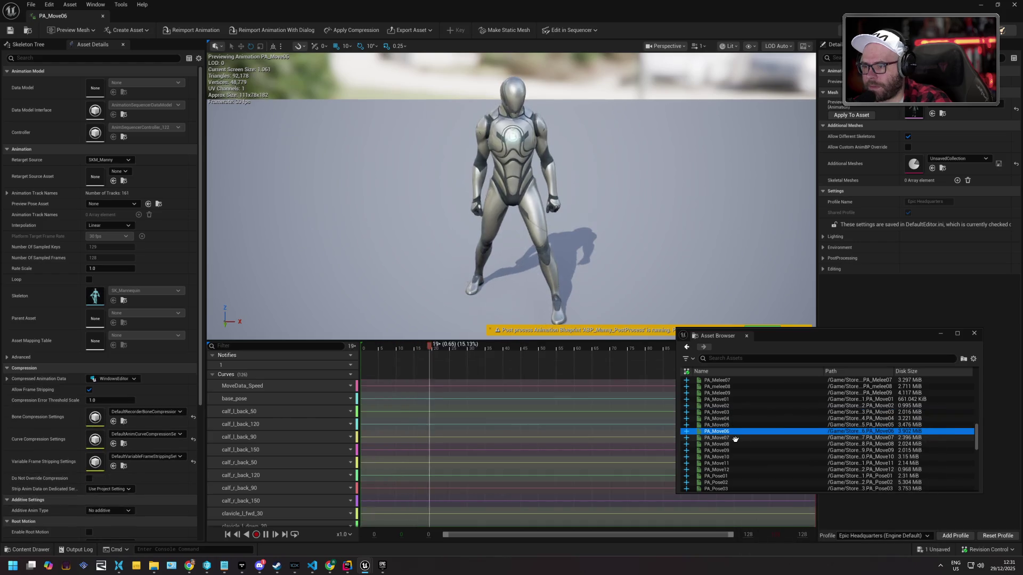
key(Down)
click(736, 457)
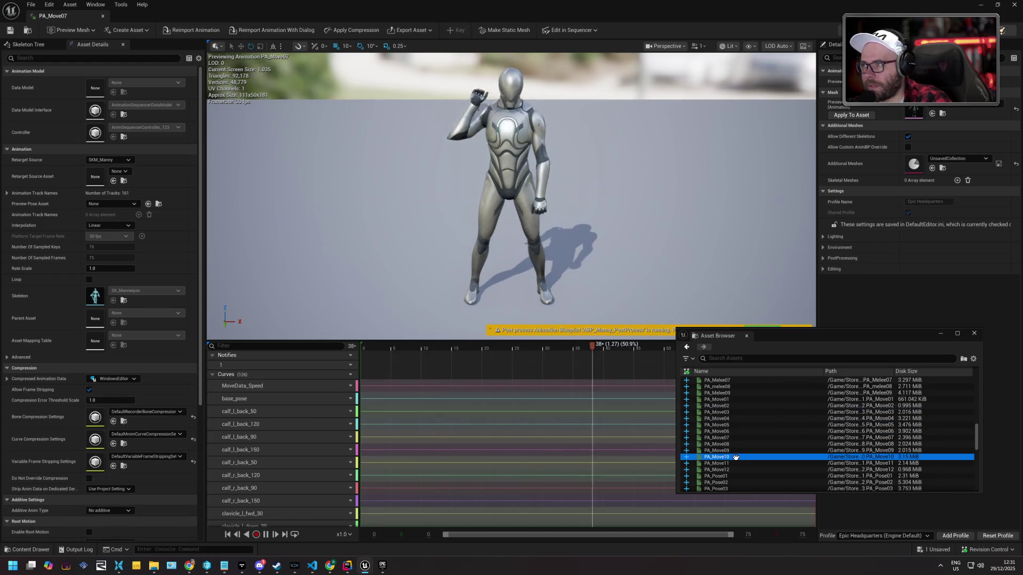
Preview or open PA_Attack43, PA_Attack42, PA_Attack41, PA_Attack38 and PA_Attack35
scroll(761, 426, down, 5)
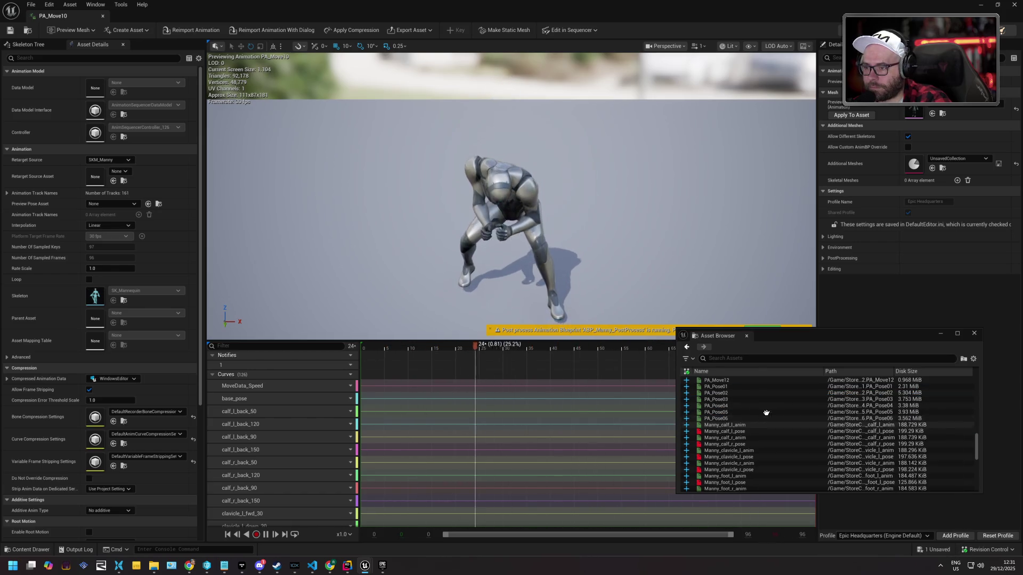
scroll(766, 412, down, 10)
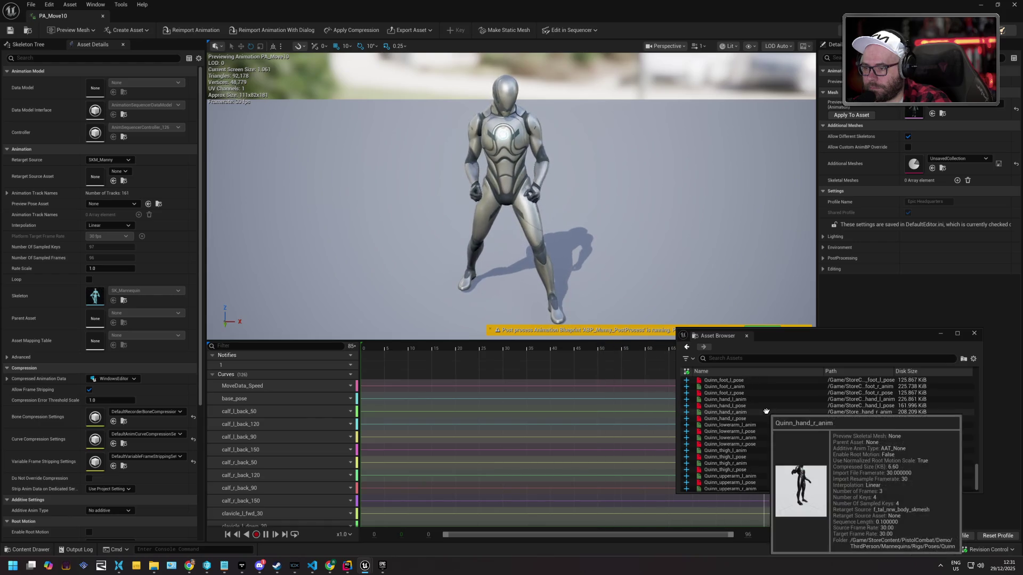
scroll(766, 413, up, 15)
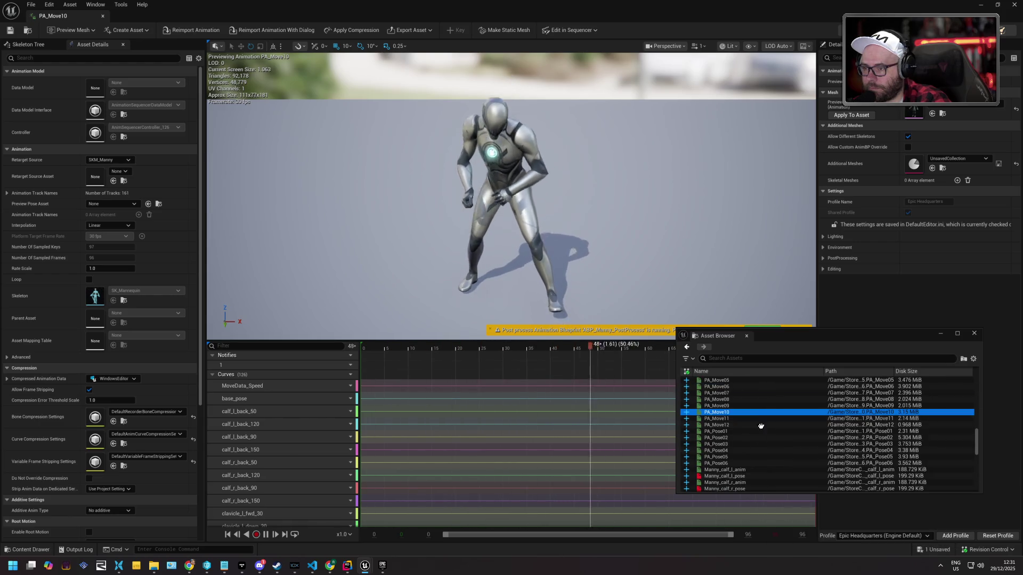
scroll(728, 429, up, 4)
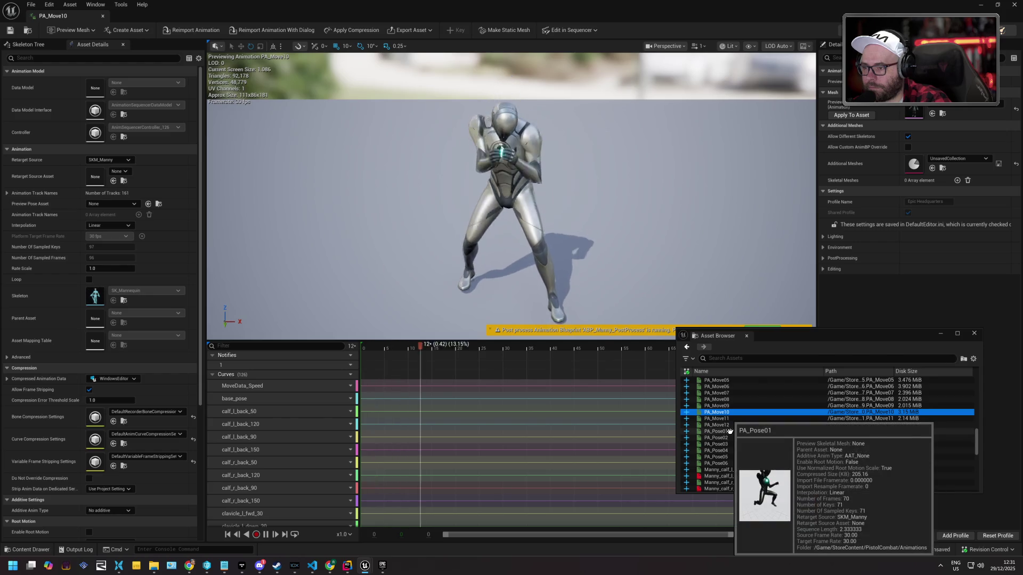
scroll(734, 412, up, 4)
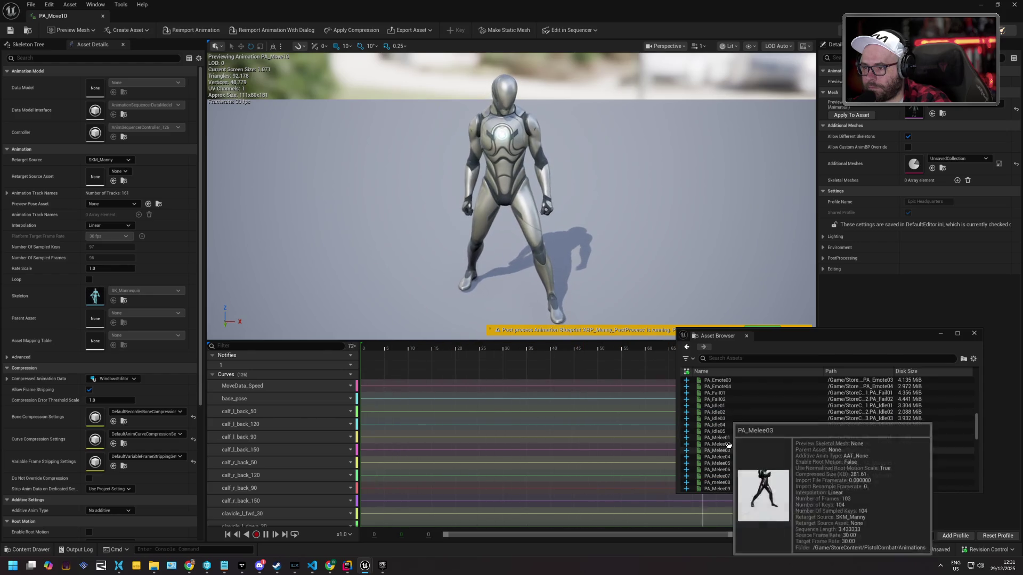
scroll(726, 428, up, 8)
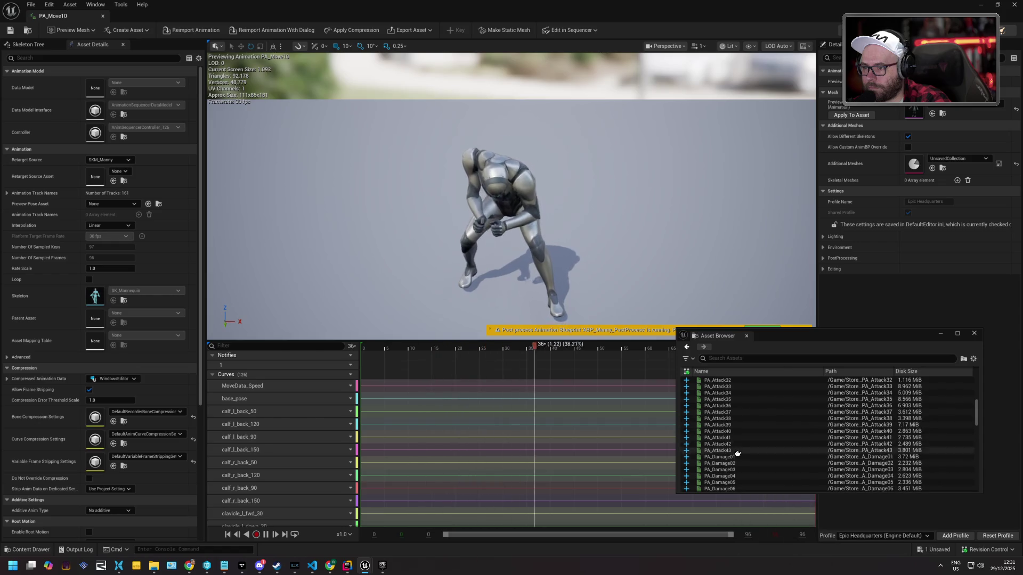
click(736, 451)
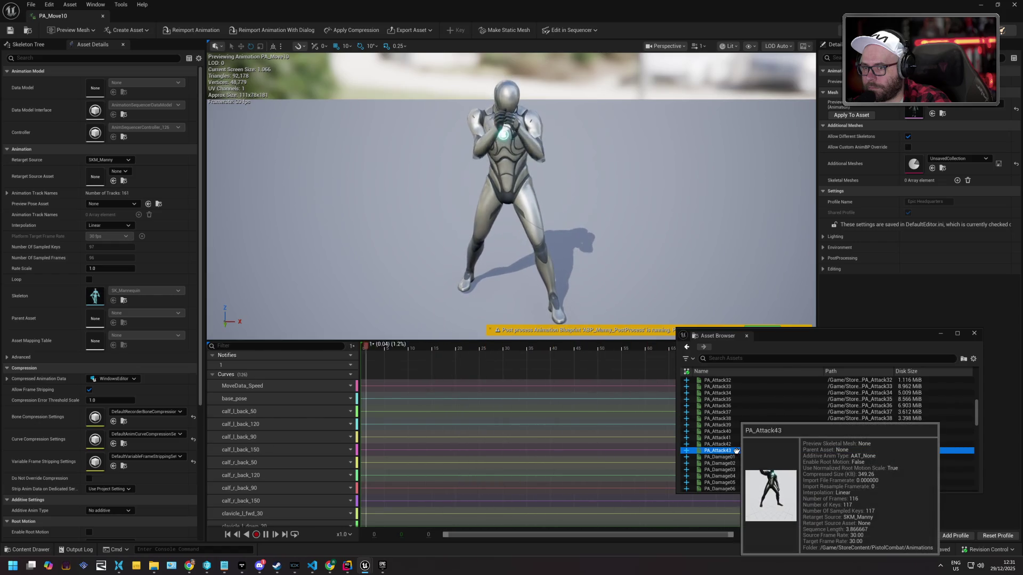
double_click(737, 451)
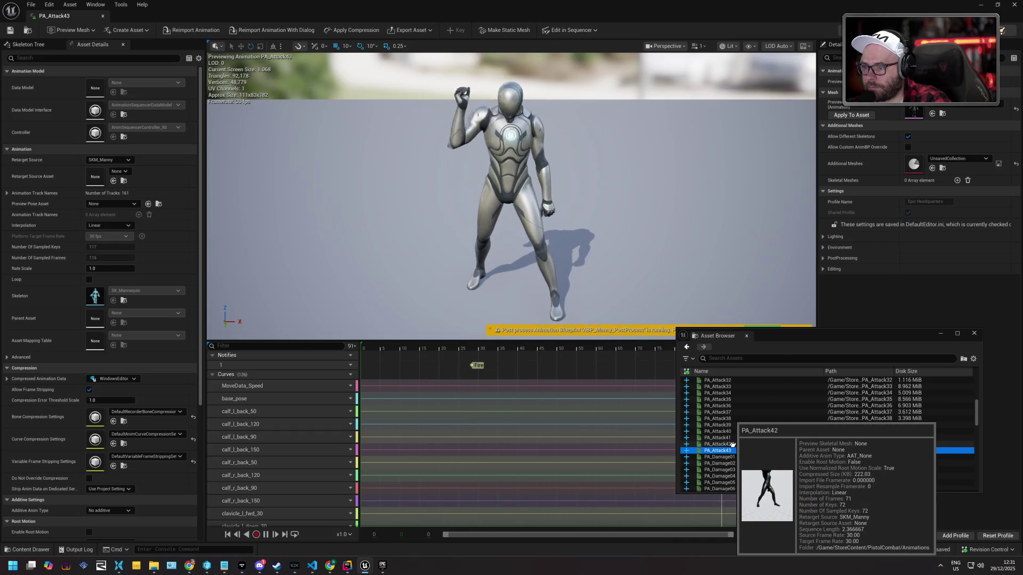
double_click(732, 444)
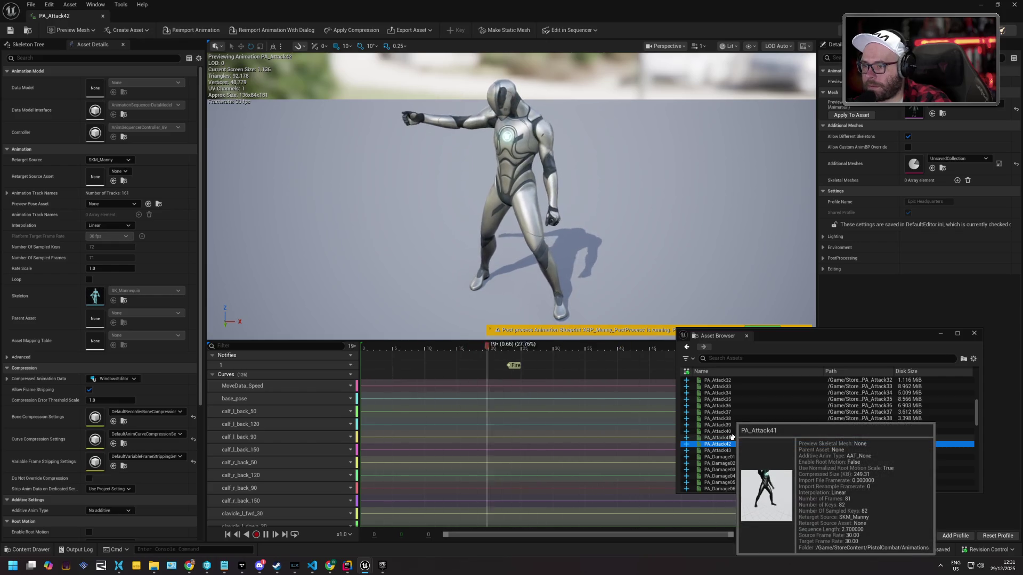
double_click(733, 437)
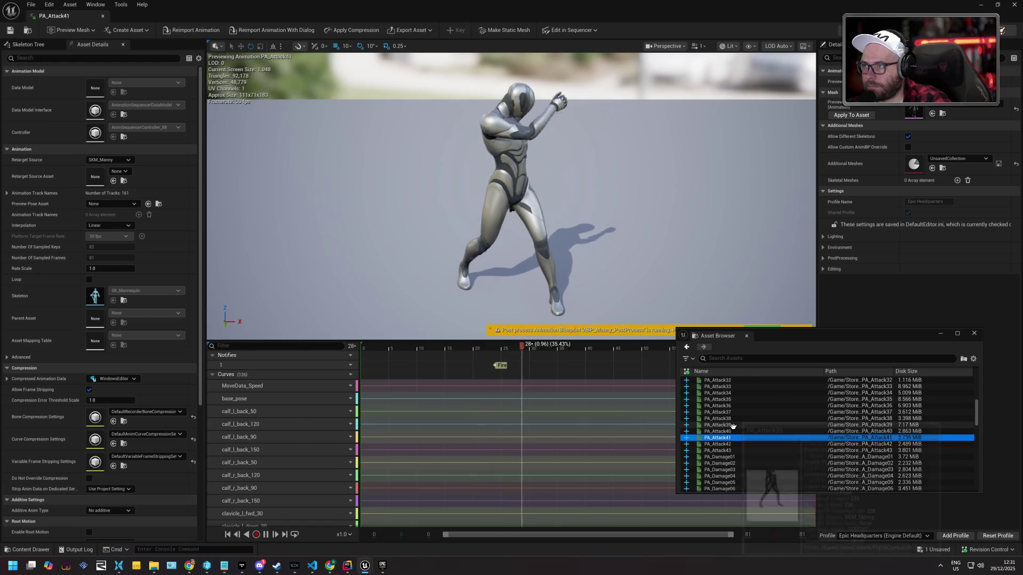
click(734, 419)
click(735, 399)
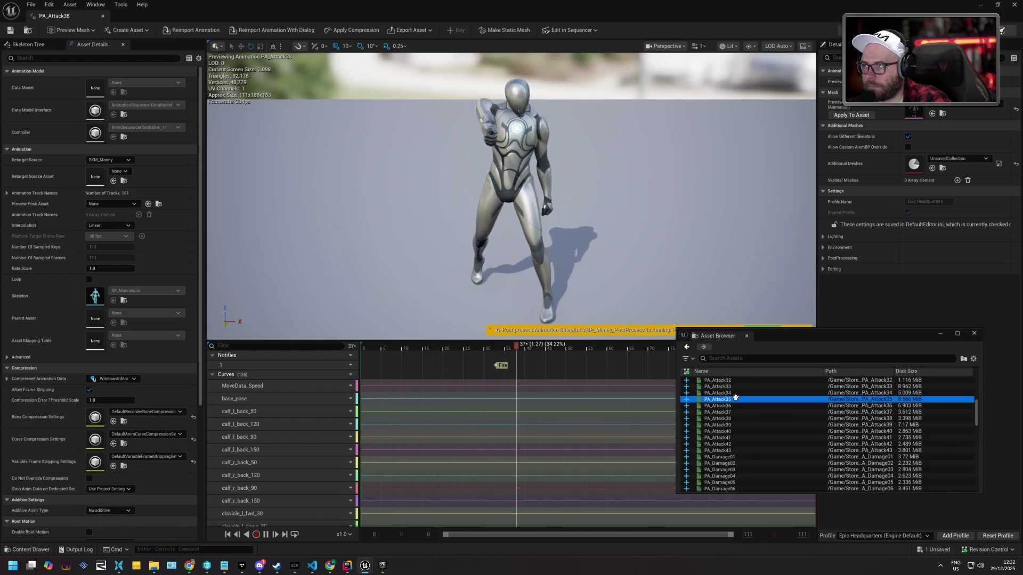
Preview PA_Attack33, PA_Attack31, PA_Attack29, PA_Attack25 and PA_Attack23
scroll(735, 397, up, 2)
click(726, 412)
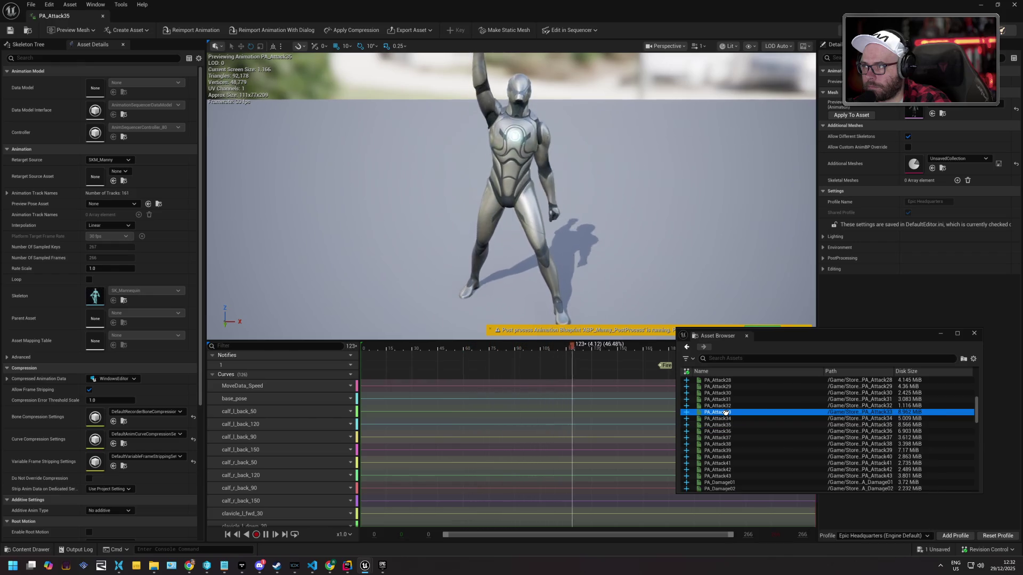
mouse_move(751, 417)
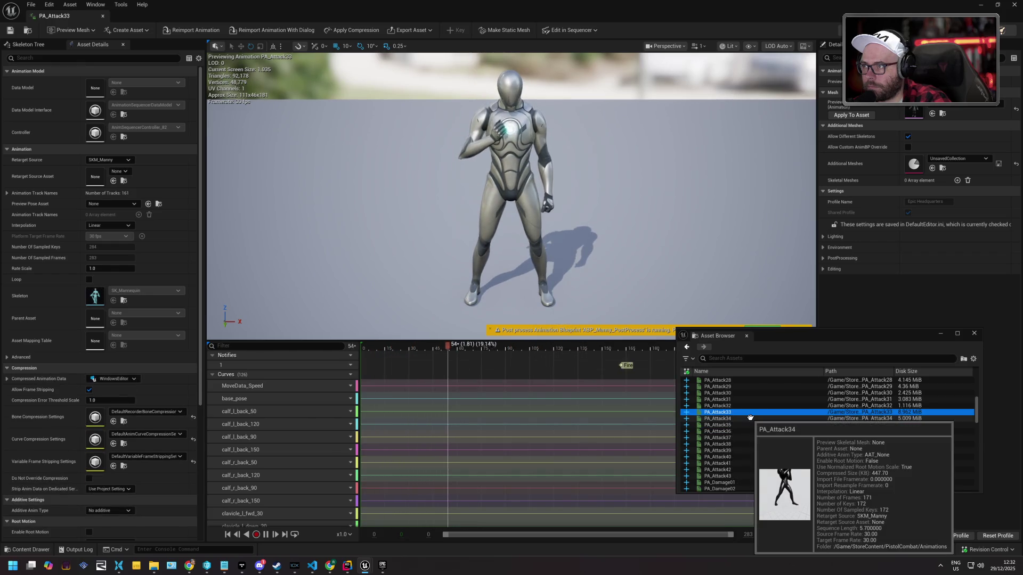
scroll(750, 417, up, 1)
click(743, 412)
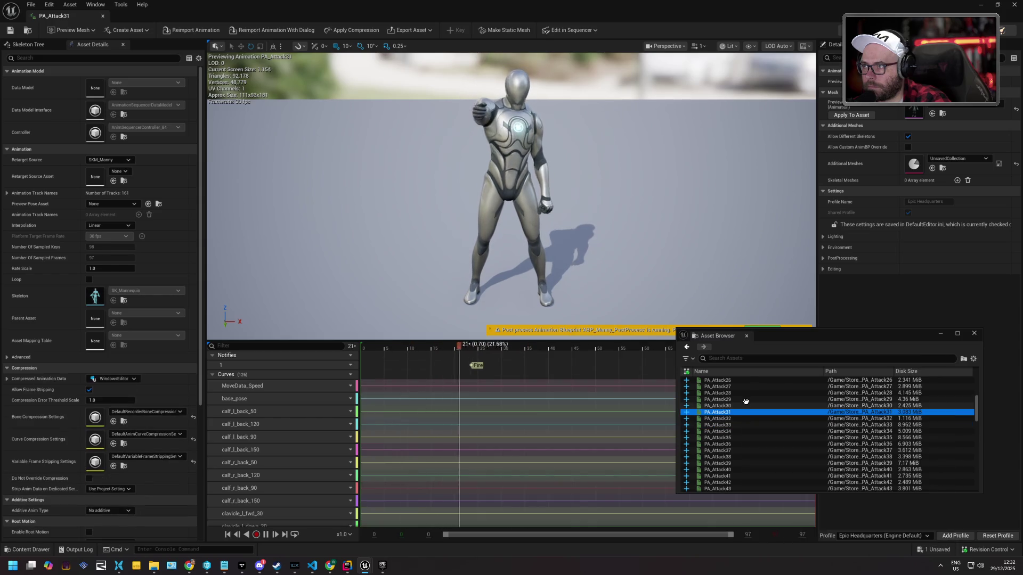
click(747, 400)
scroll(743, 411, up, 3)
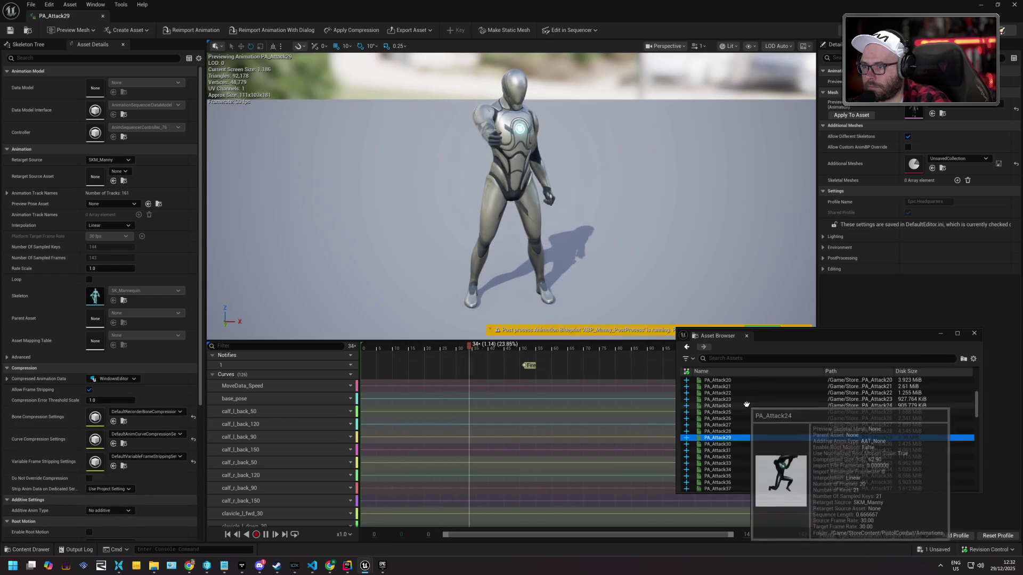
click(741, 412)
click(743, 400)
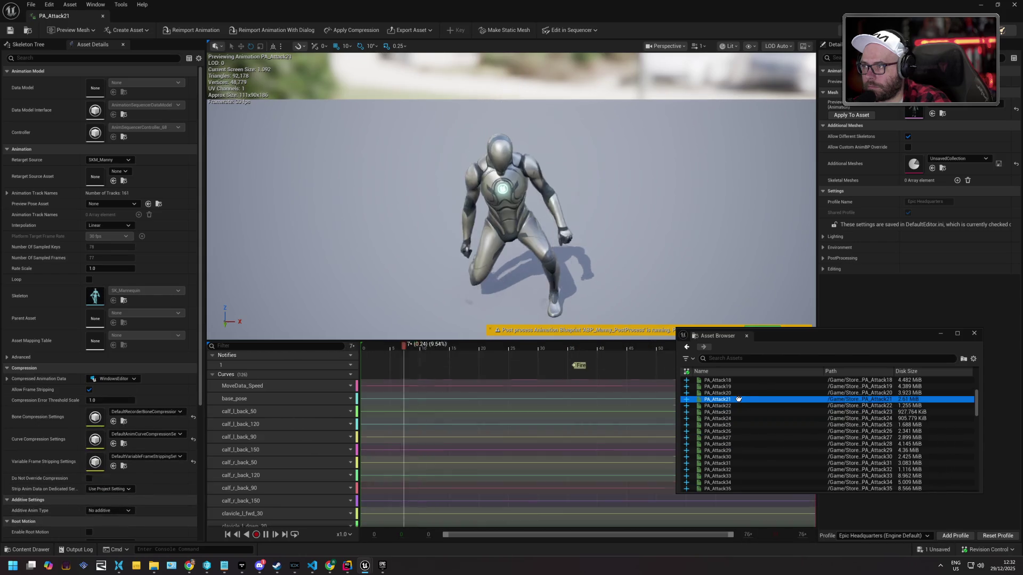
Preview PA_Attack20, PA_Attack17 and PA_Attack05, finishing on PA_Attack03
scroll(735, 399, up, 1)
click(730, 403)
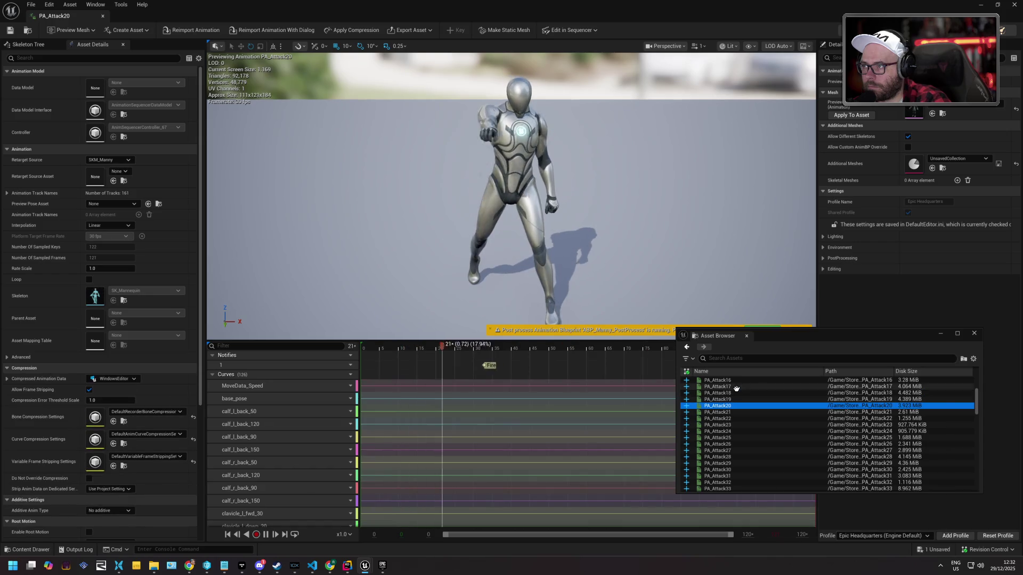
click(737, 388)
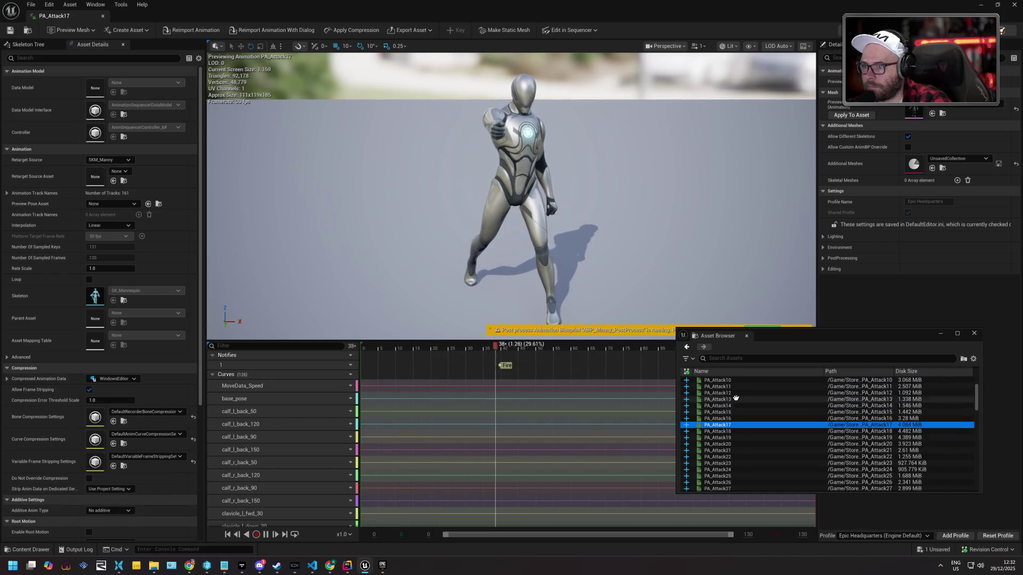
scroll(736, 399, up, 4)
click(735, 399)
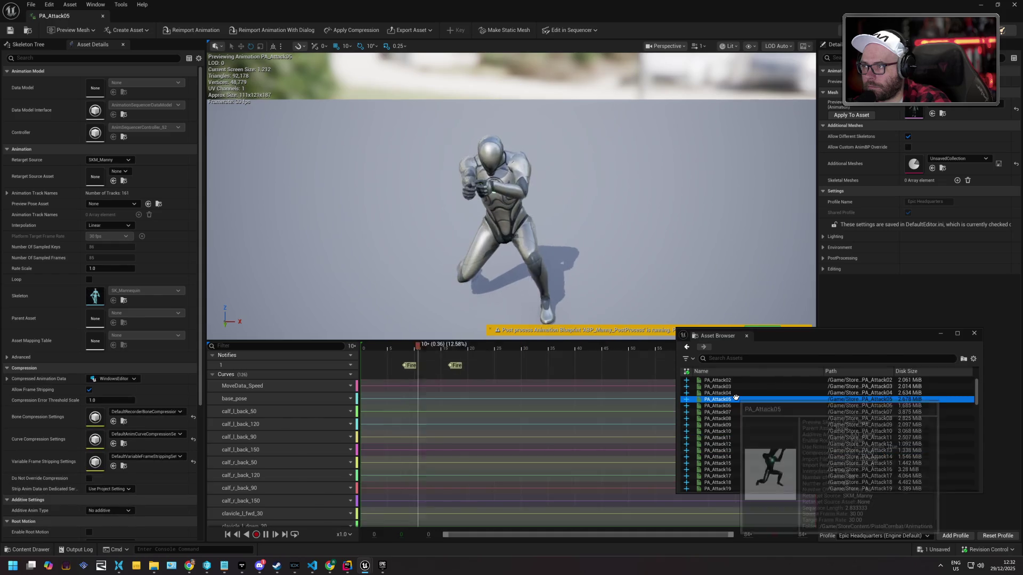
click(738, 386)
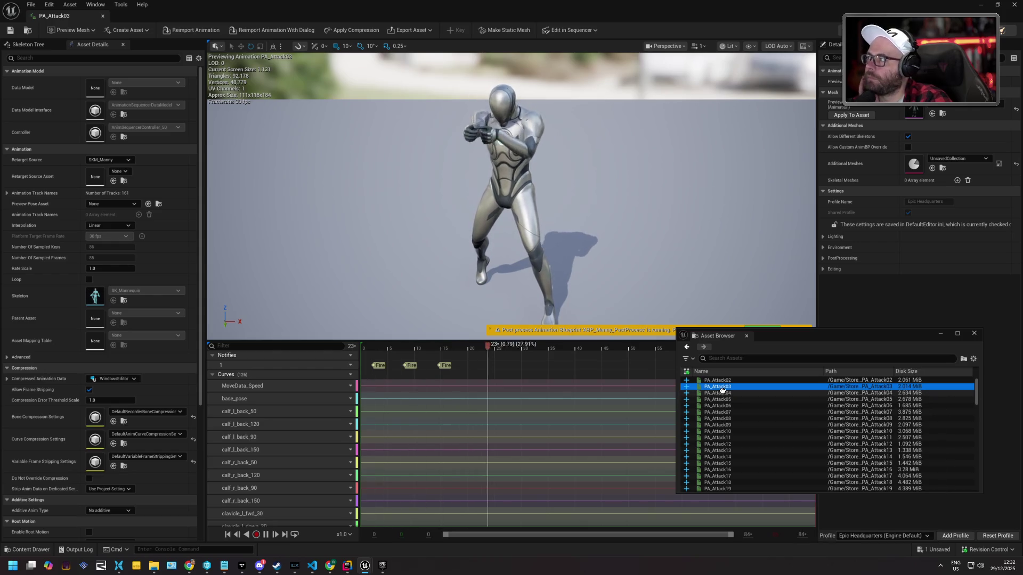
Close PA_Attack03, step back to the SG1 GAS Montage folder and open AM_DistantAttack
click(101, 16)
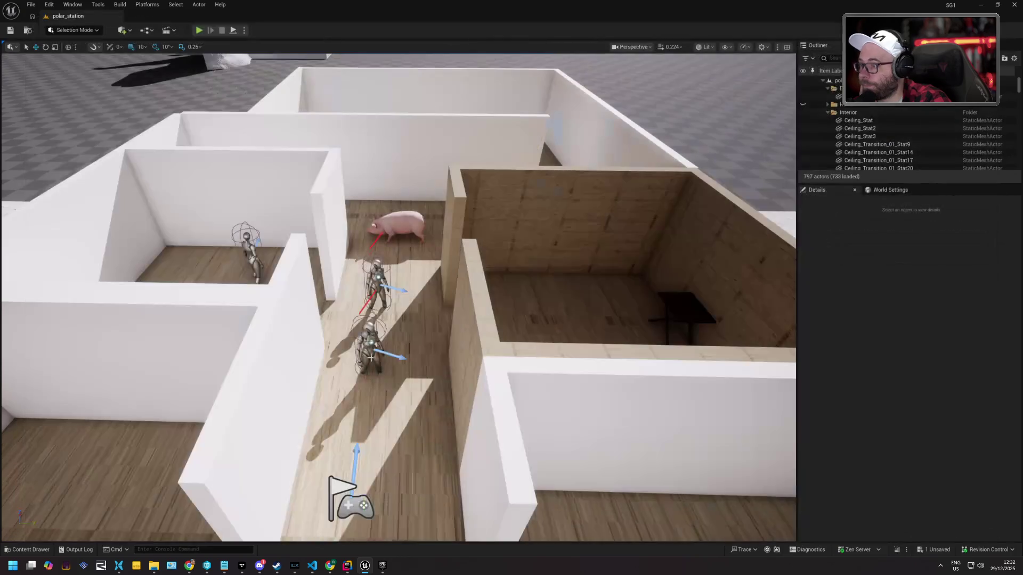
click(17, 550)
key(alt+Left)
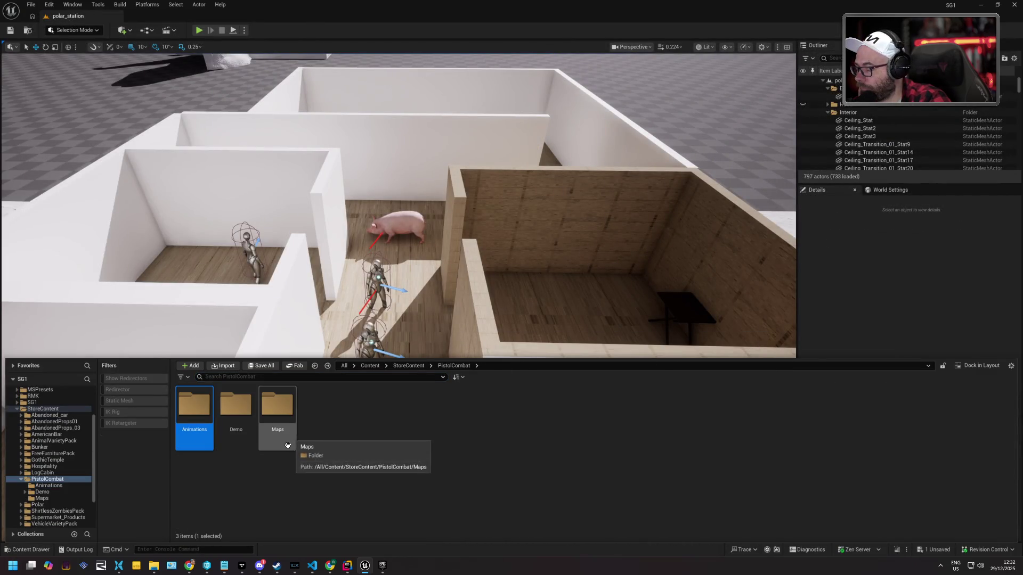
key(alt+Left)
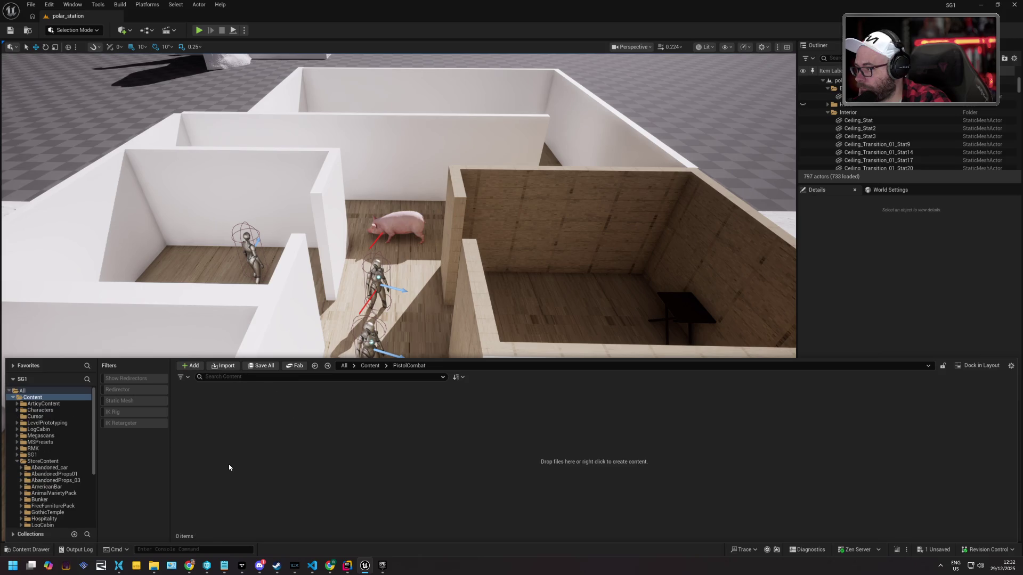
key(alt+Left)
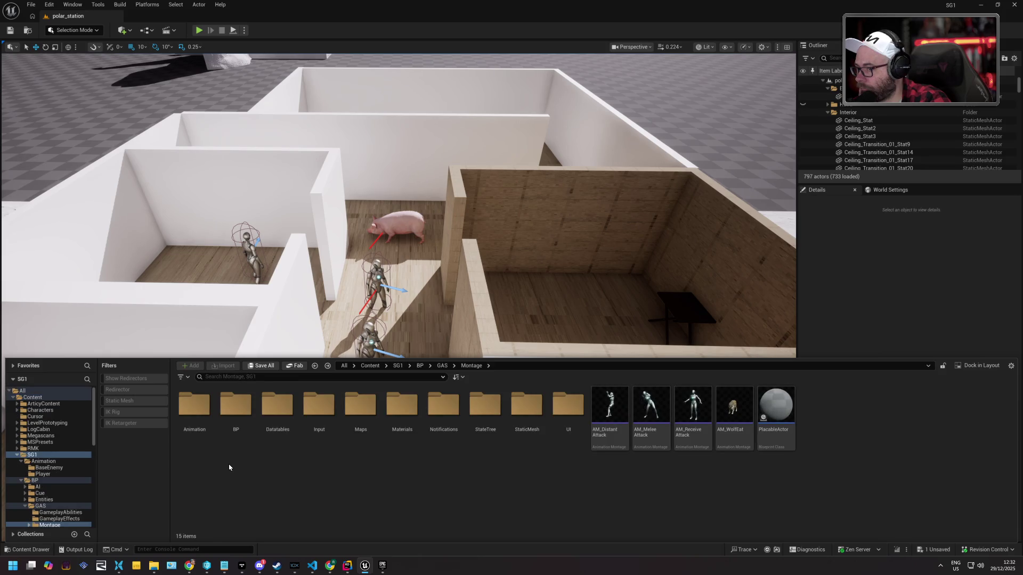
double_click(604, 407)
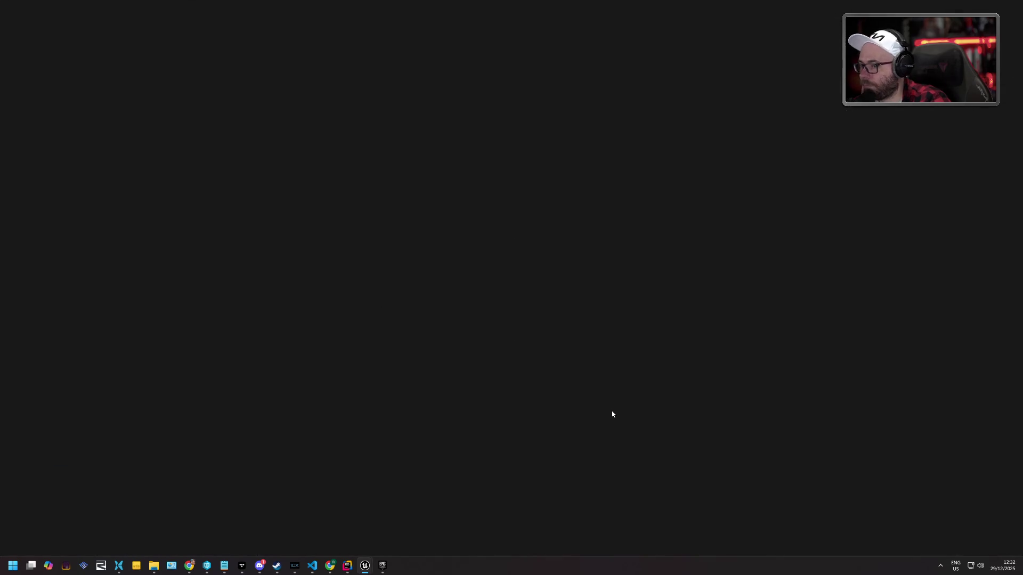
Glance at the skeleton tree, then select the montage's Player_Shooting segment
scroll(776, 390, up, 15)
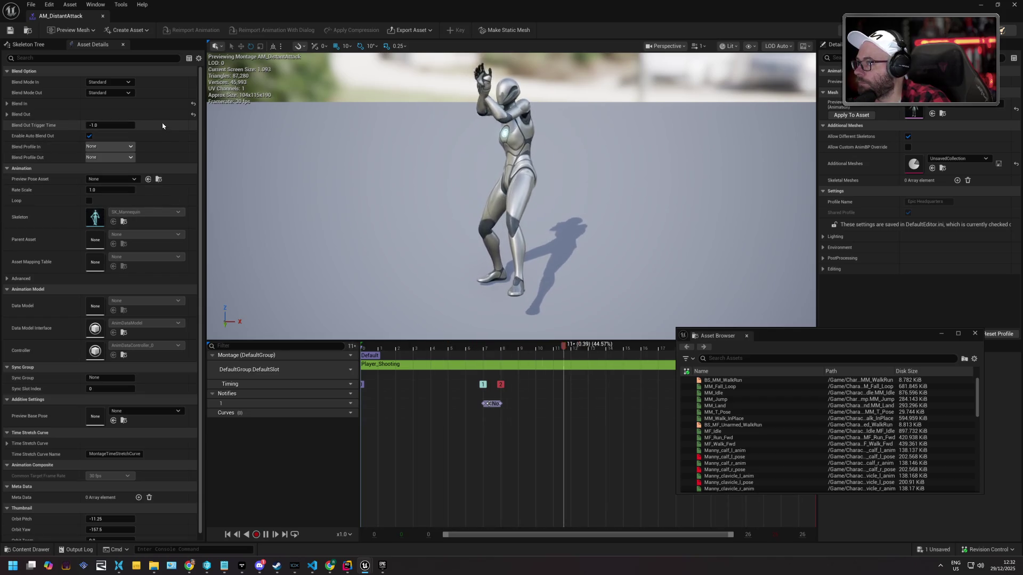
click(32, 45)
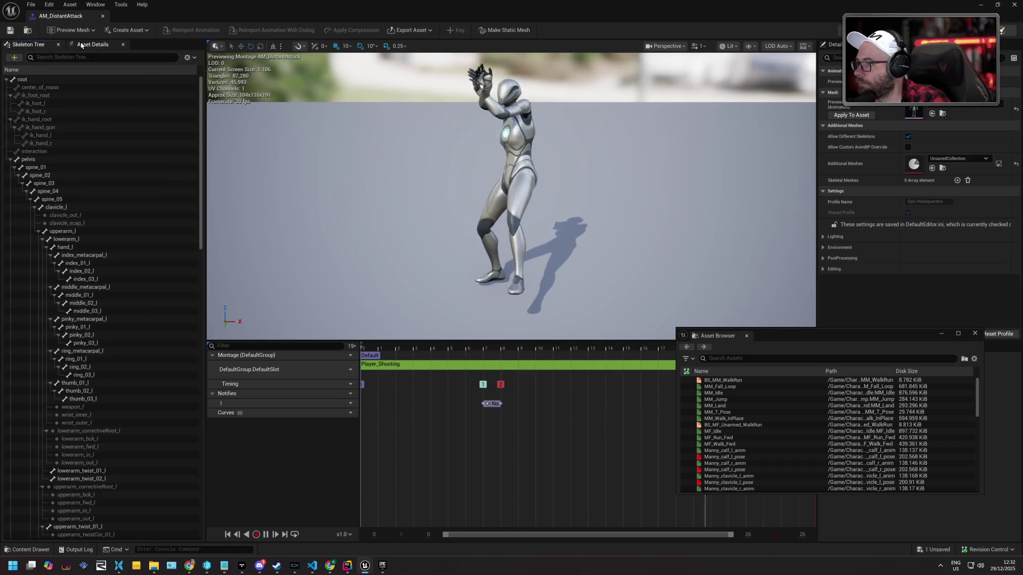
click(77, 44)
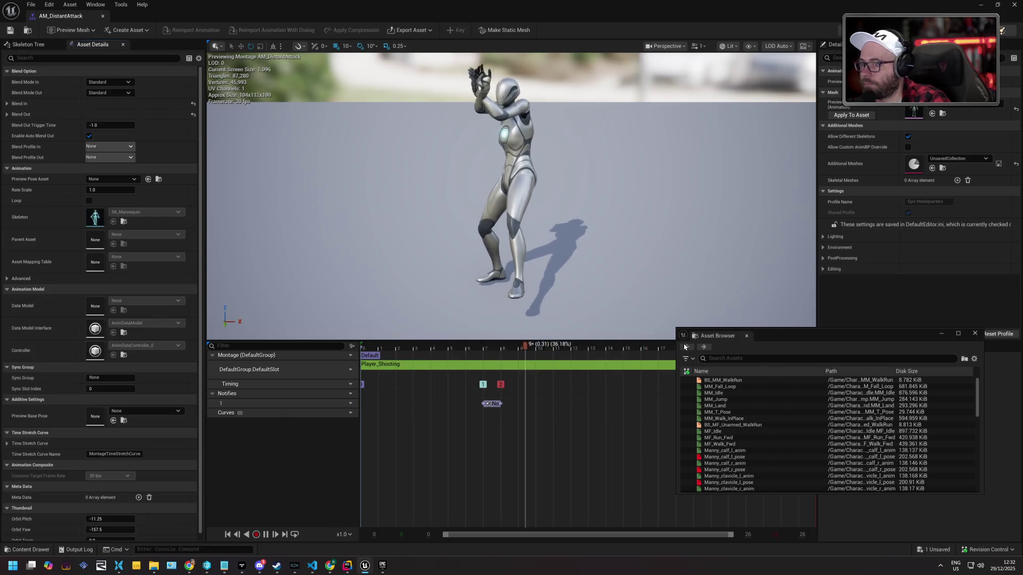
click(423, 366)
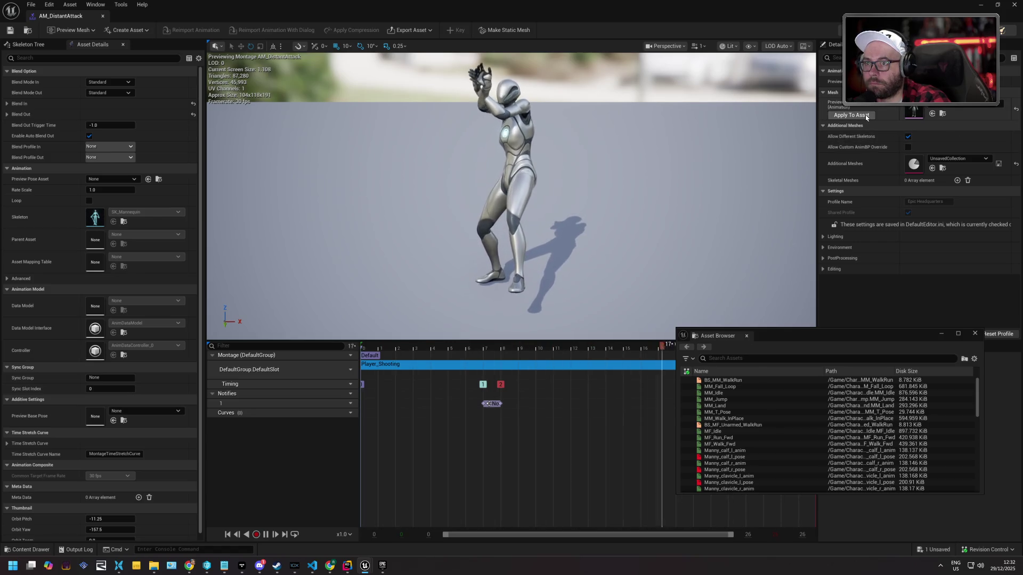
Preview the montage on SKM_Manny and other meshes, then switch back to SKM_Quinn
click(954, 105)
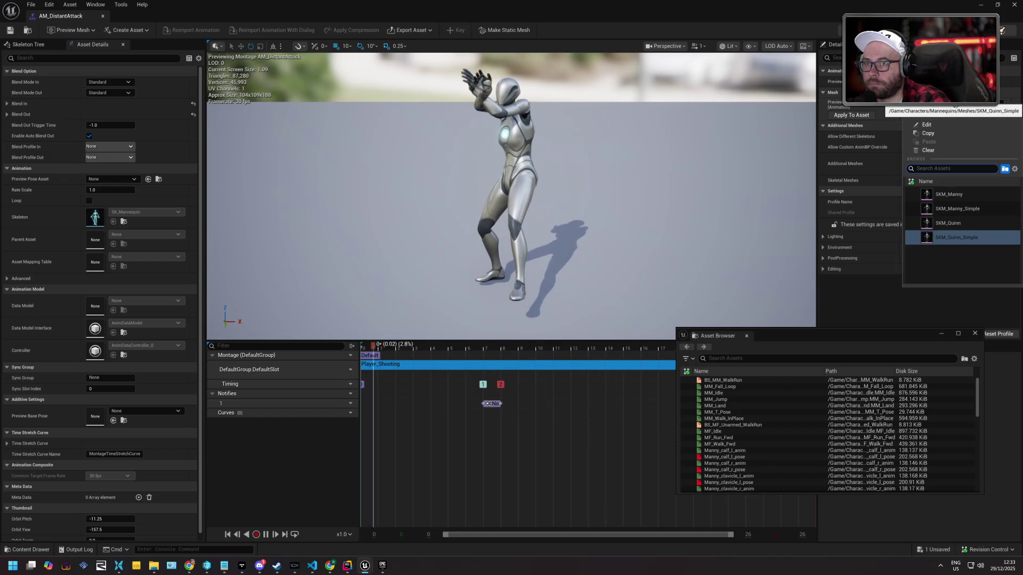
click(964, 219)
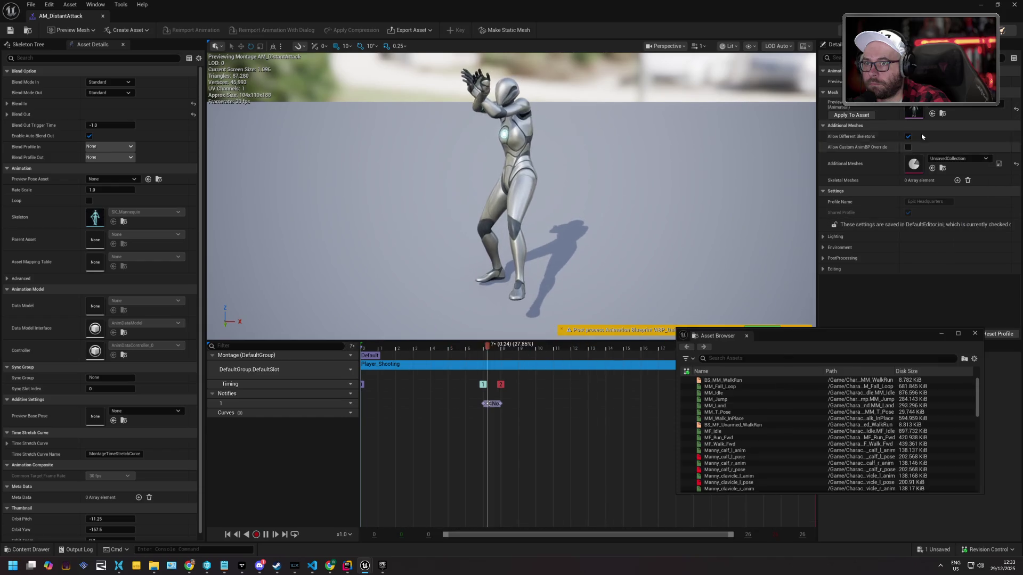
click(955, 105)
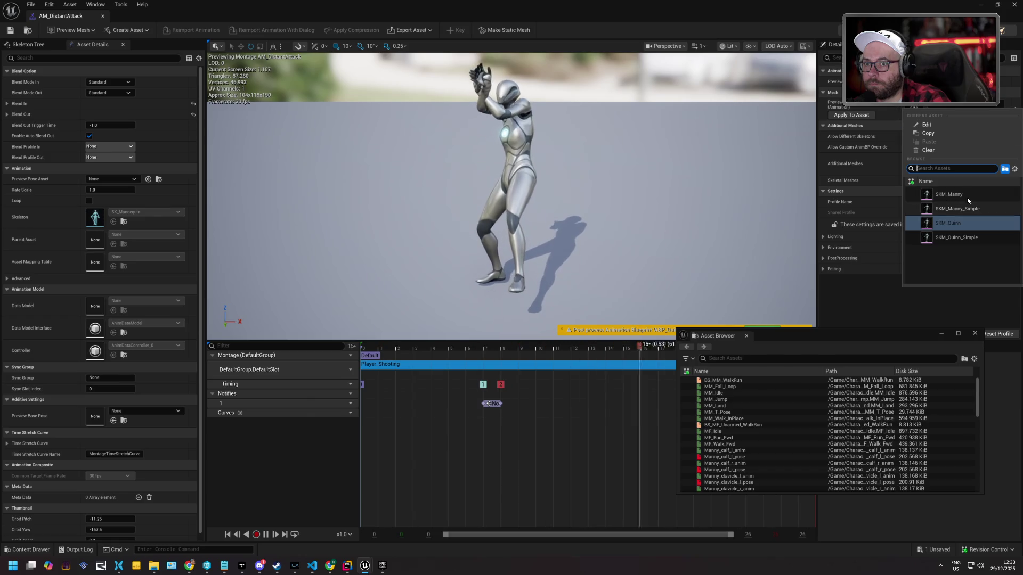
click(949, 194)
click(949, 105)
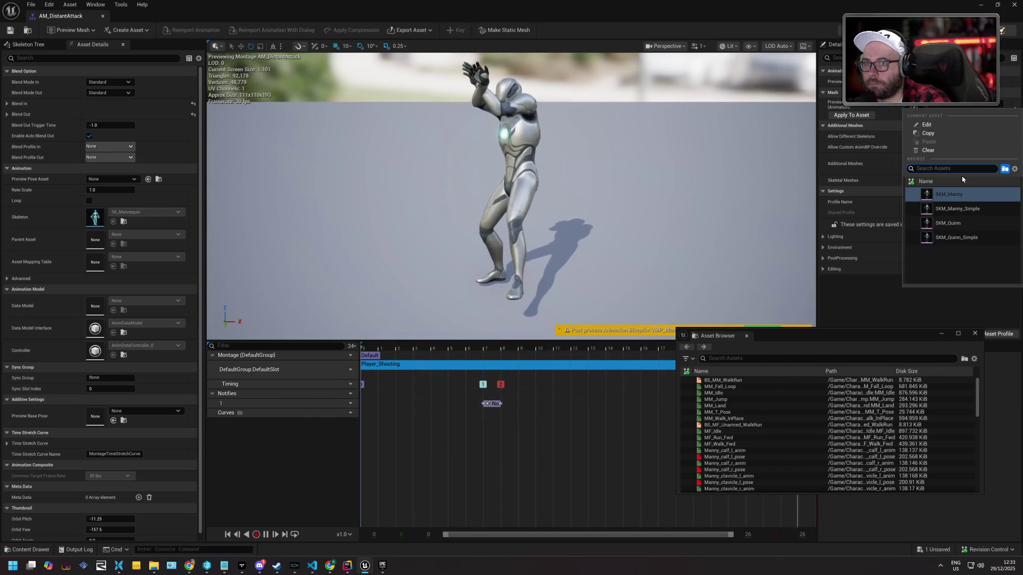
click(951, 208)
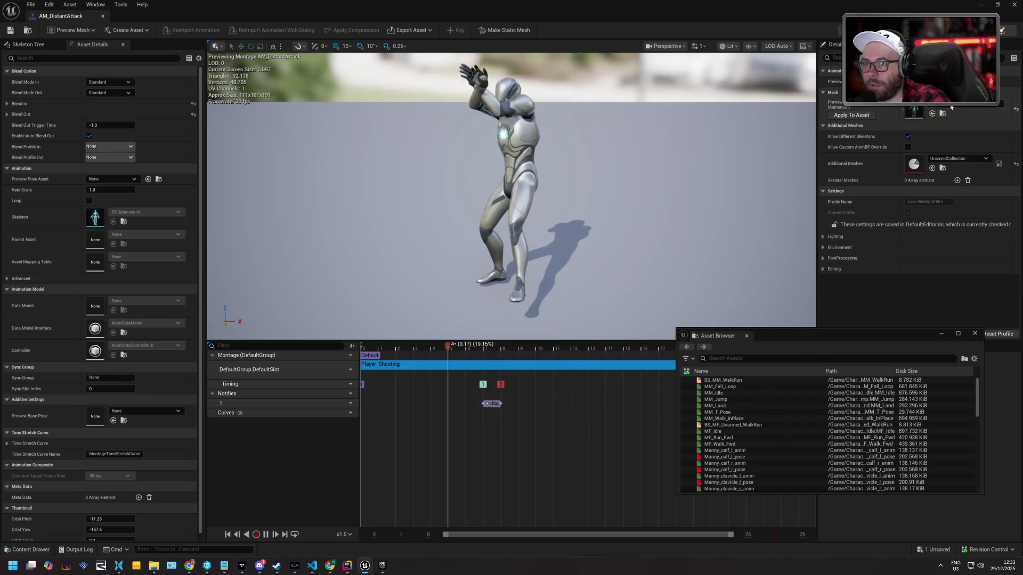
click(950, 109)
click(942, 234)
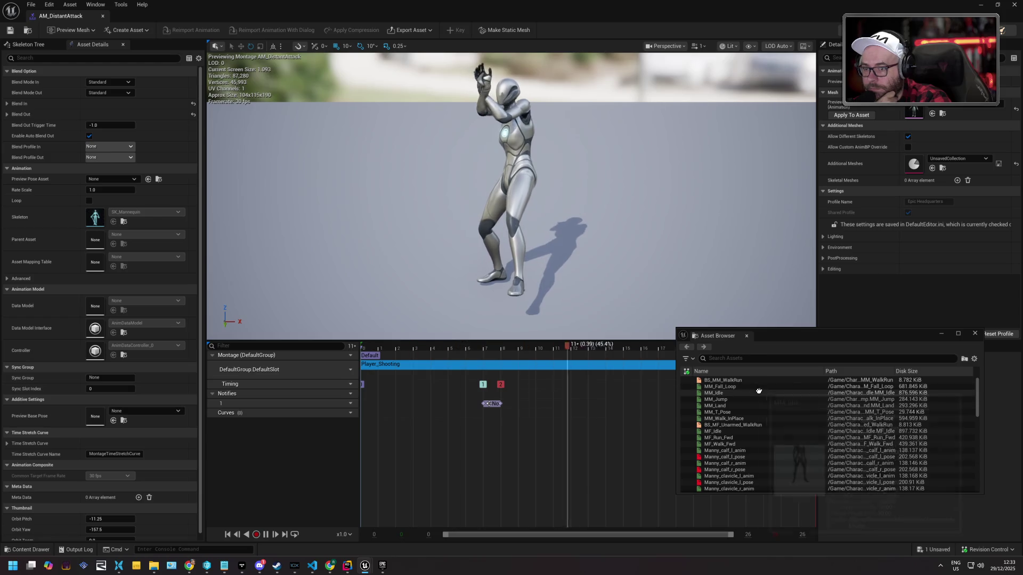
click(61, 549)
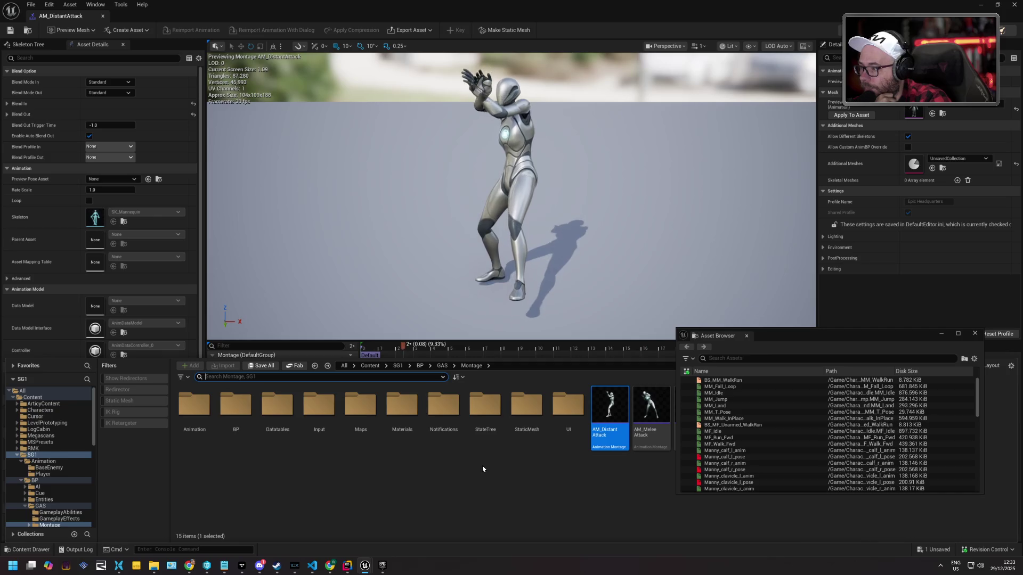
Show the PistolCombat > Animations folder with its 87 clips and right-click PA_Attack03
click(328, 473)
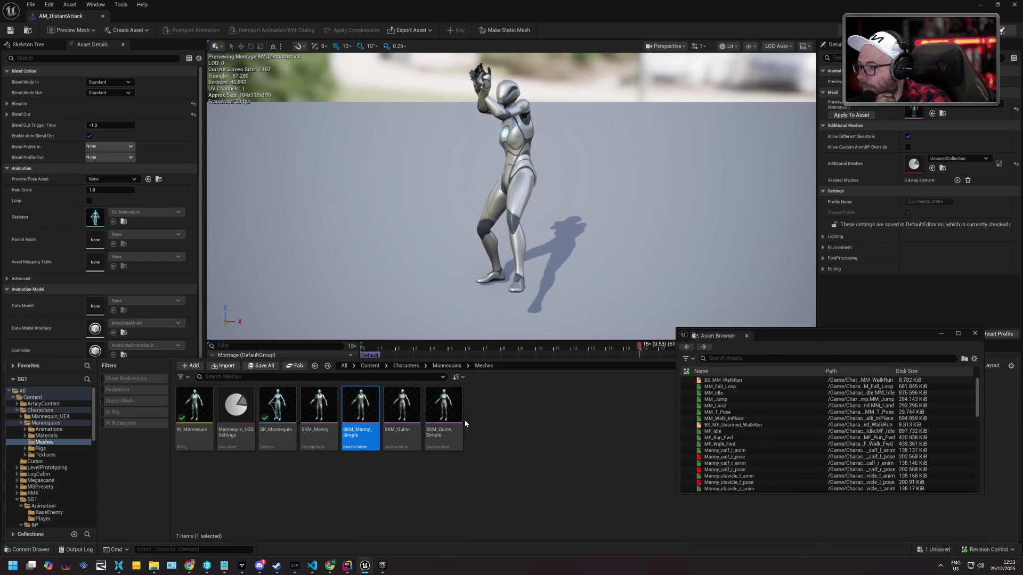
key(Right)
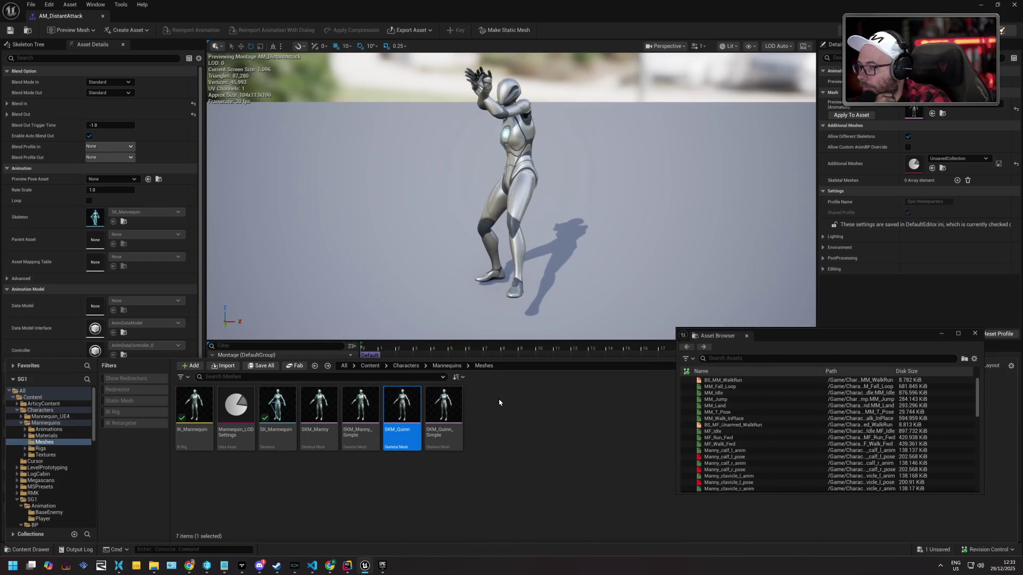
scroll(72, 462, down, 10)
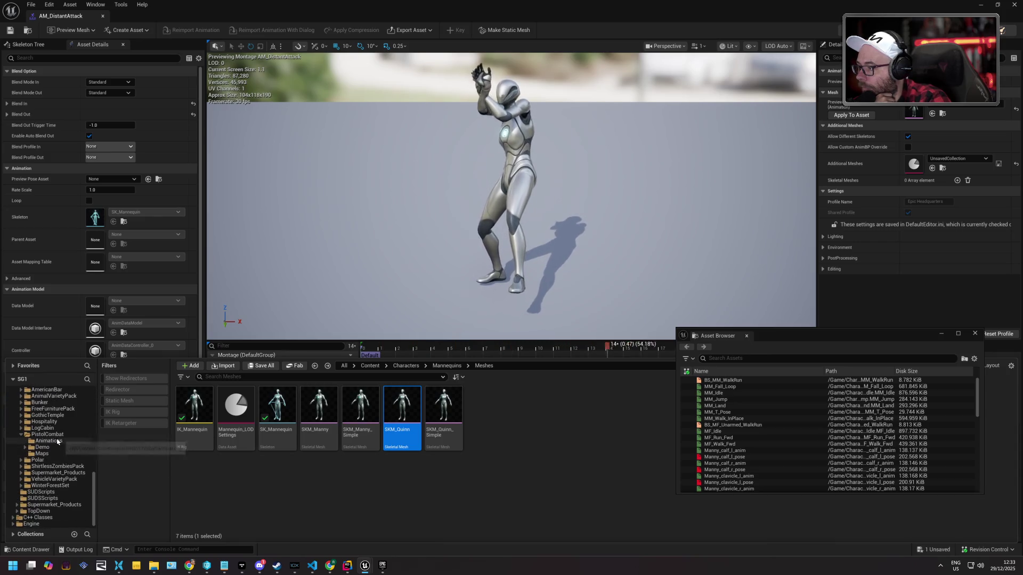
click(53, 441)
right_click(275, 409)
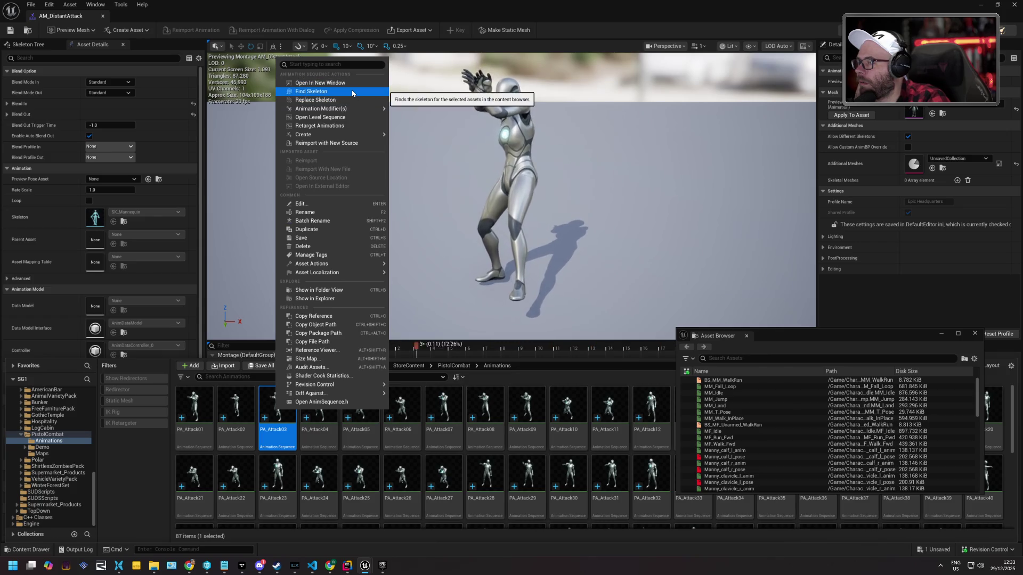
Open PA_Attack03 in its own editor, then return to the PistolCombat animations folder
click(270, 418)
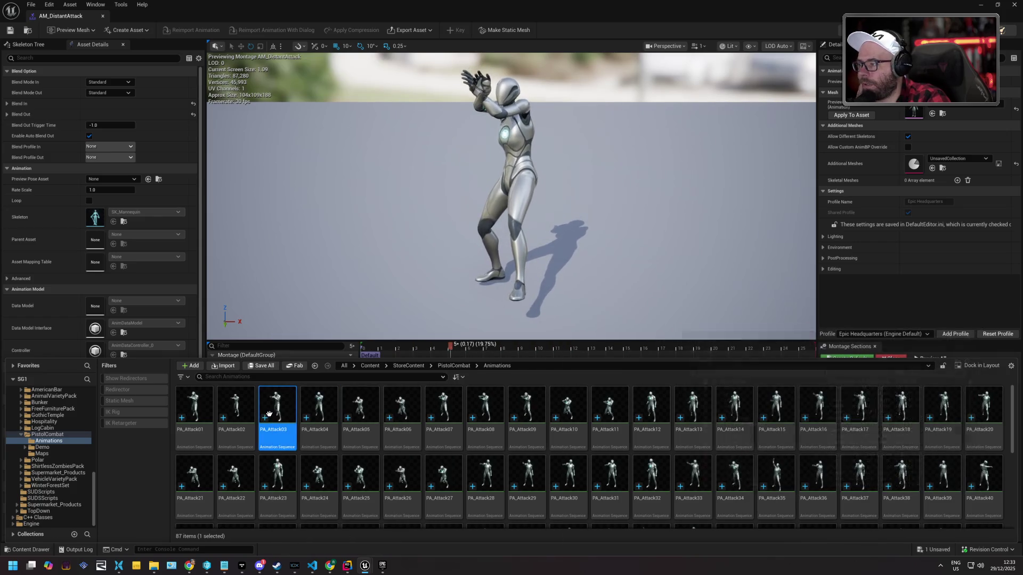
double_click(271, 417)
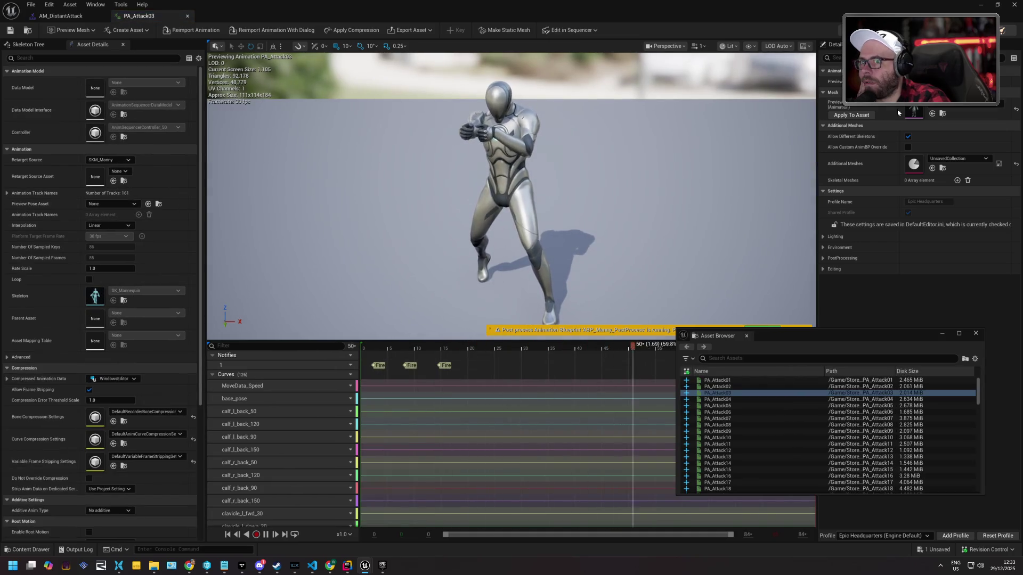
click(943, 113)
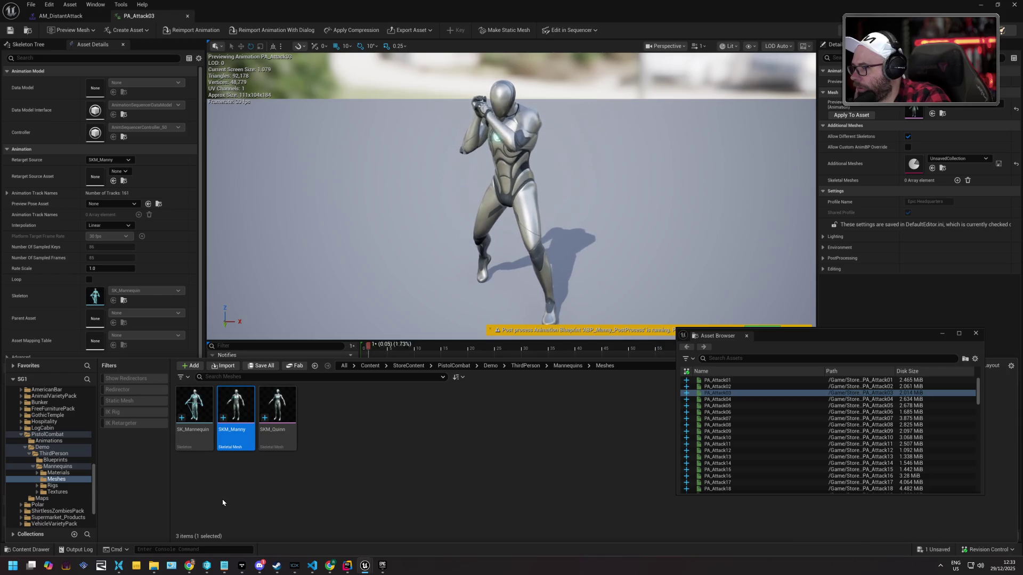
mouse_move(223, 408)
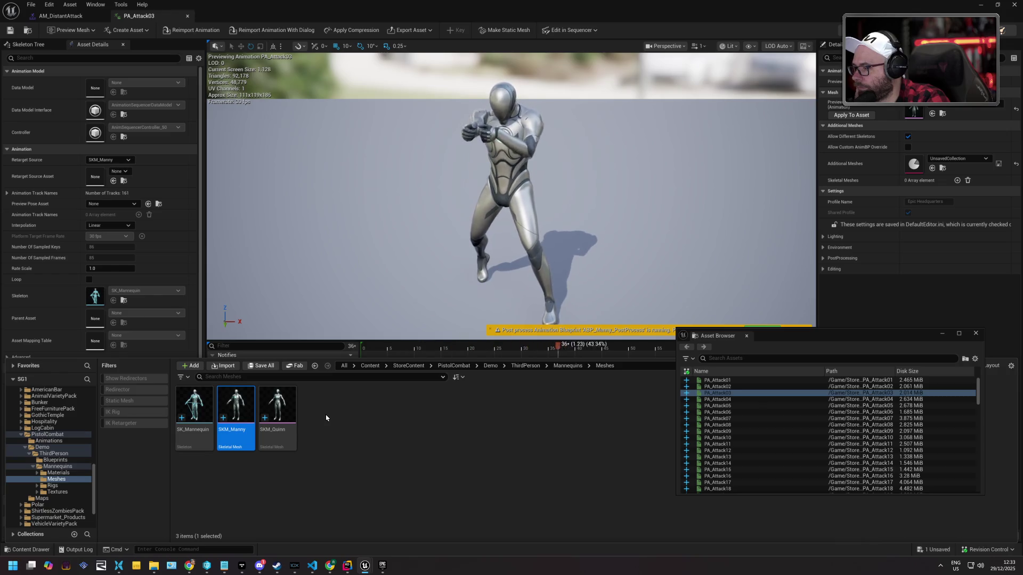
key(ctrl+b)
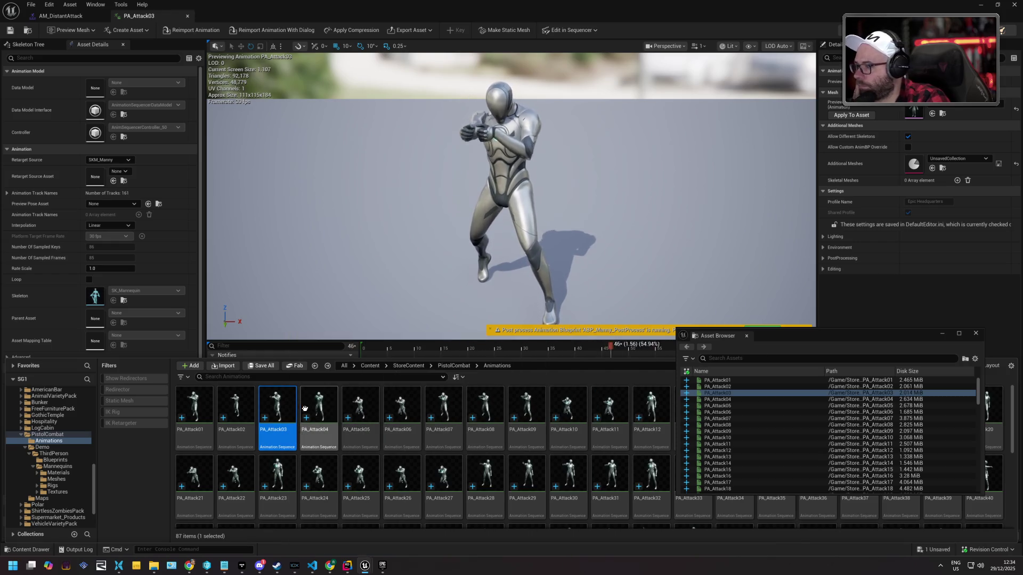
Replace PA_Attack03's skeleton with SK_Mannequin and save the asset
right_click(281, 402)
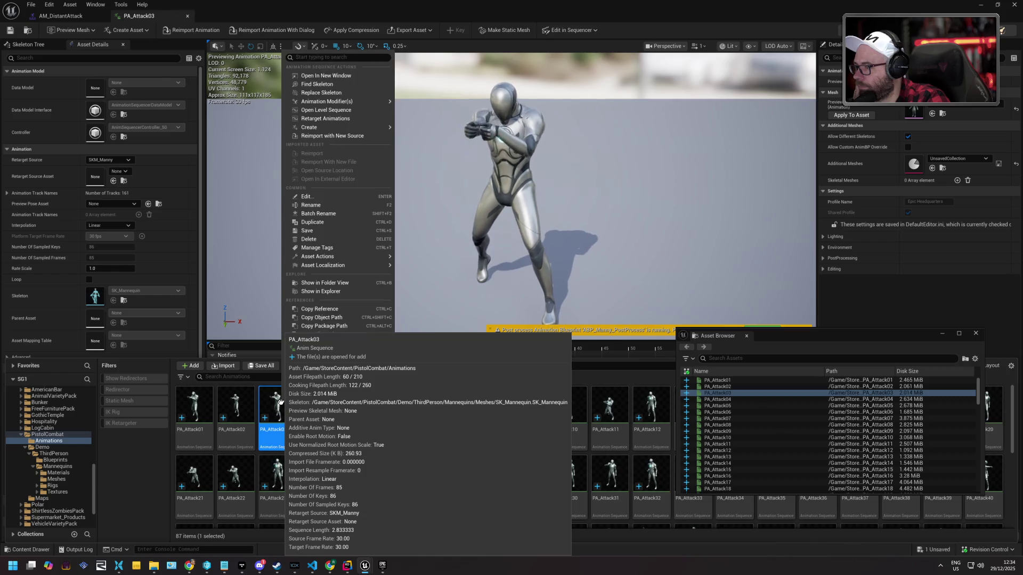
click(360, 93)
text(Ma)
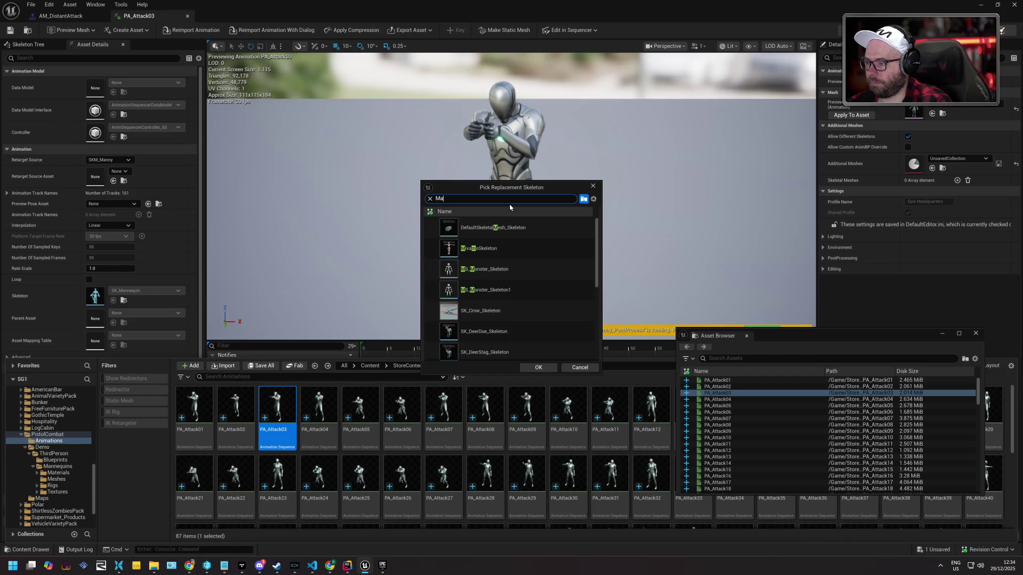
text(nn)
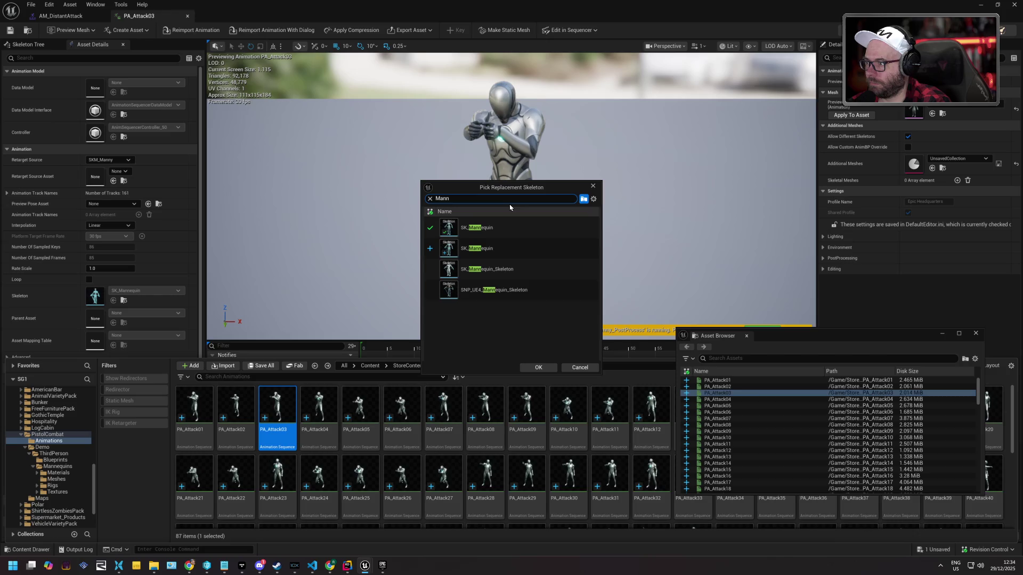
click(495, 228)
click(537, 367)
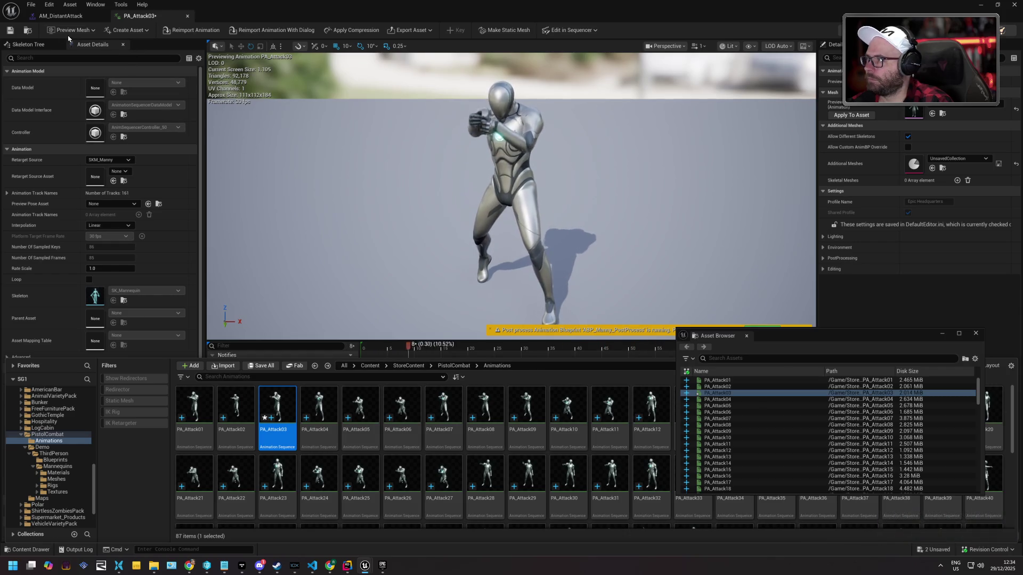
key(ctrl+space)
key(ctrl+s)
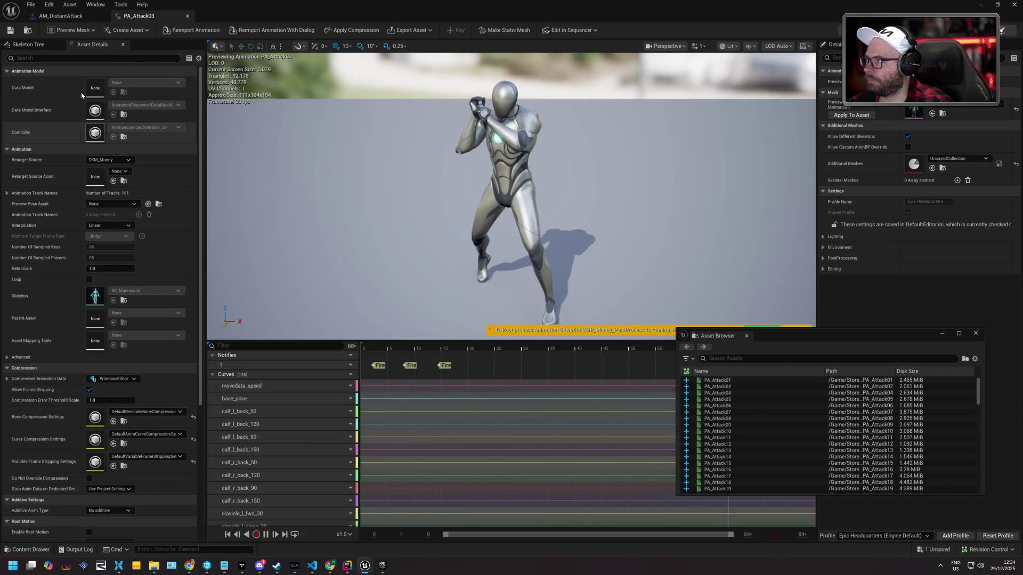
Return to the AM_DistantAttack montage and preview it on SKM_Quinn
click(61, 16)
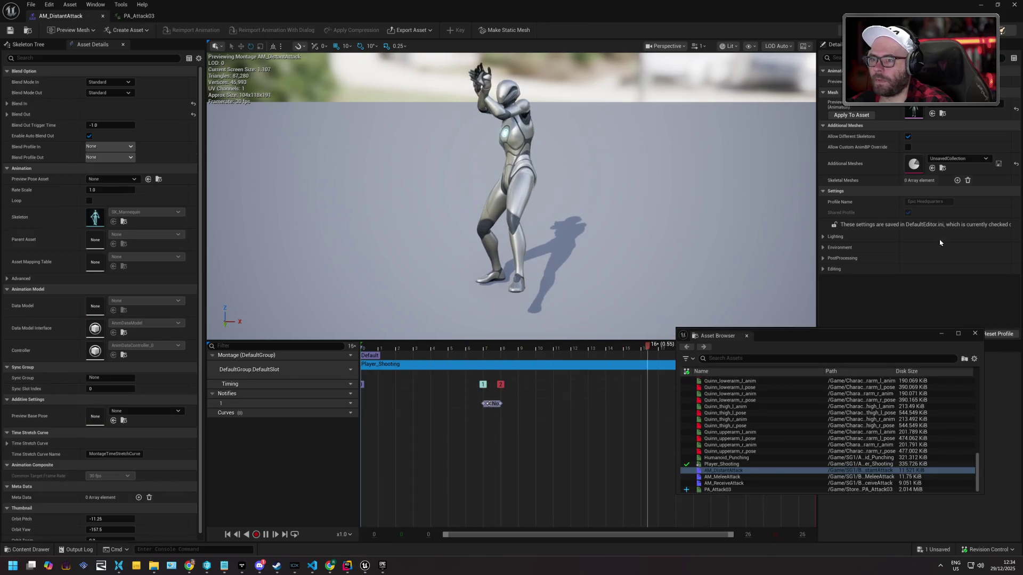
click(975, 333)
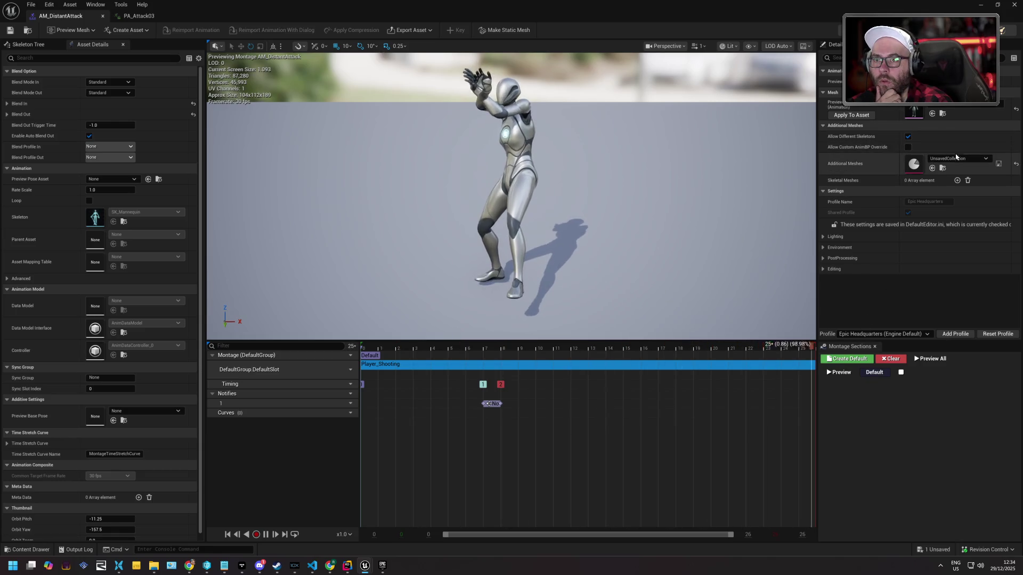
click(963, 106)
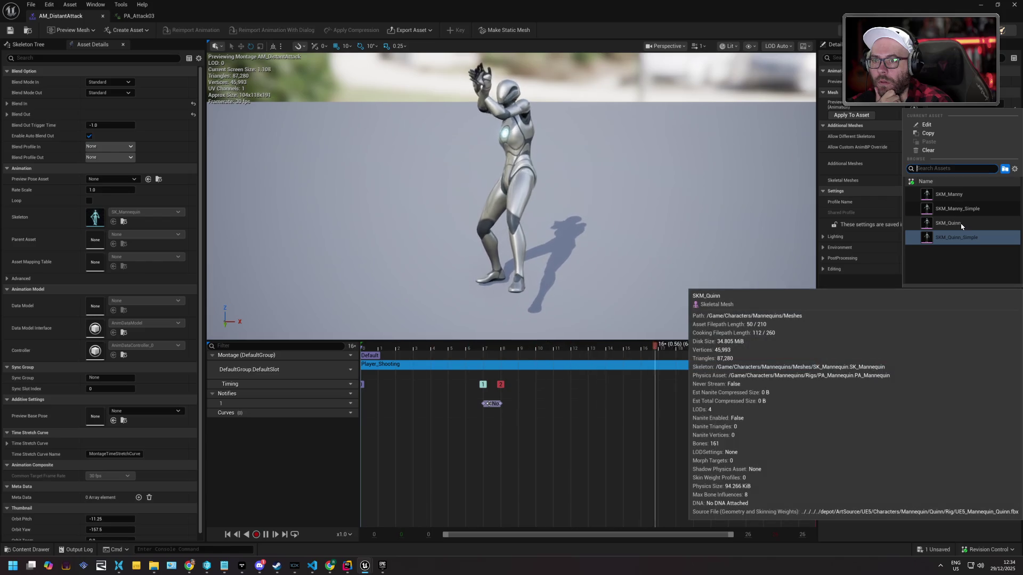
click(954, 223)
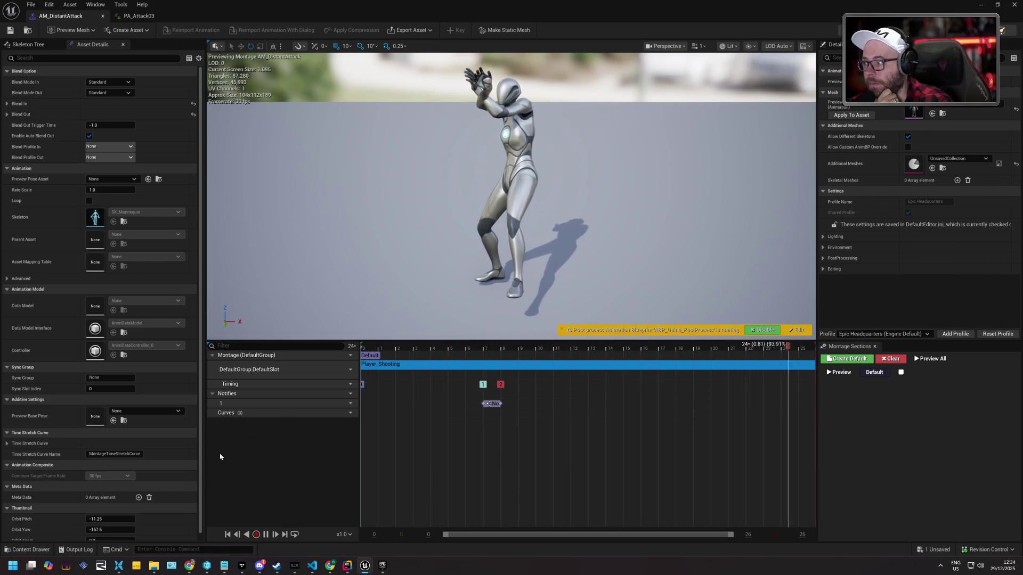
Start Replace Skeleton on PA_Attack03 again, then cancel the dialog without picking a skeleton
click(27, 549)
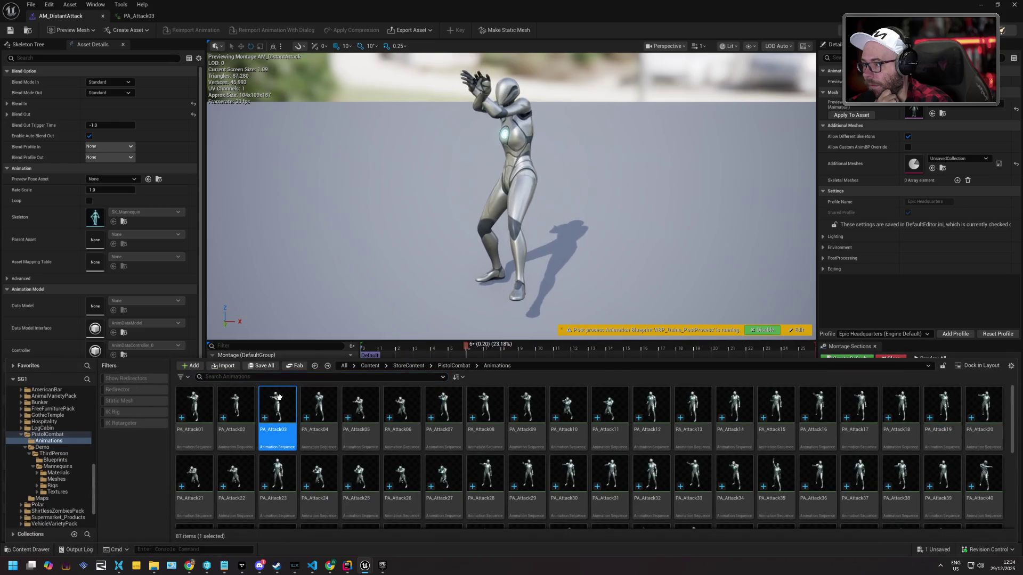
right_click(278, 421)
click(340, 91)
text(Qu)
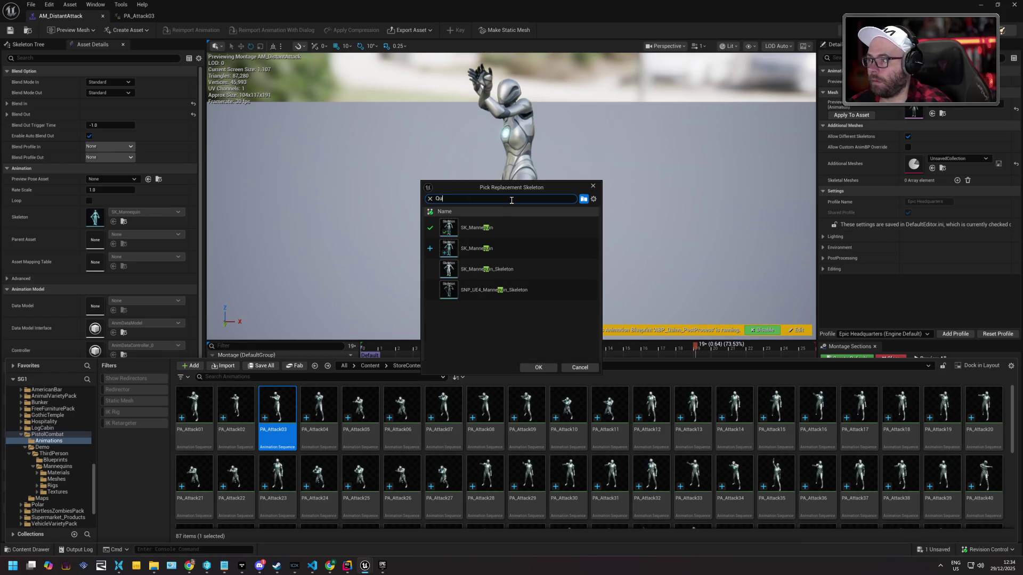
mouse_move(500, 226)
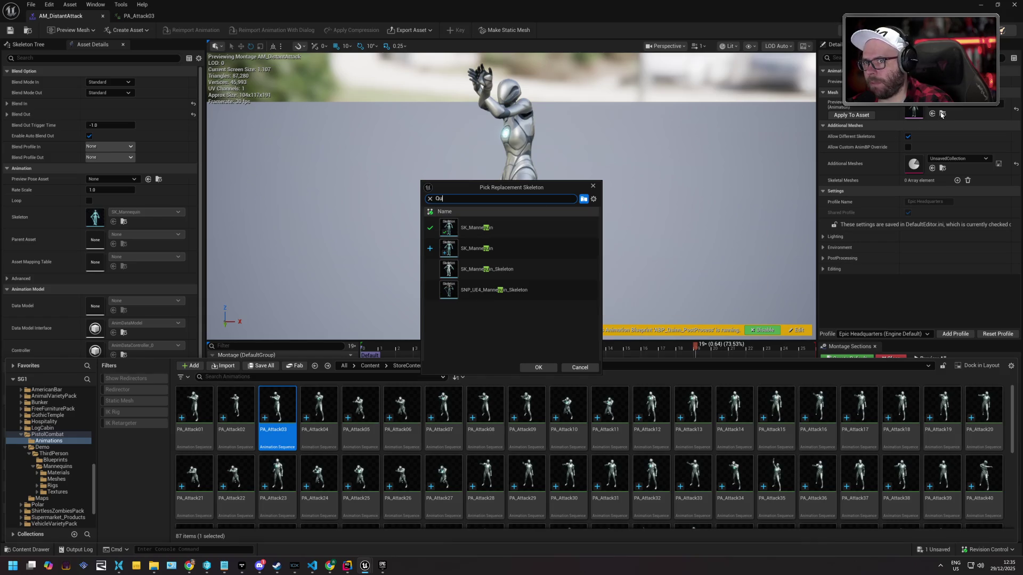
key(BackSpace)
key(BackSpace)
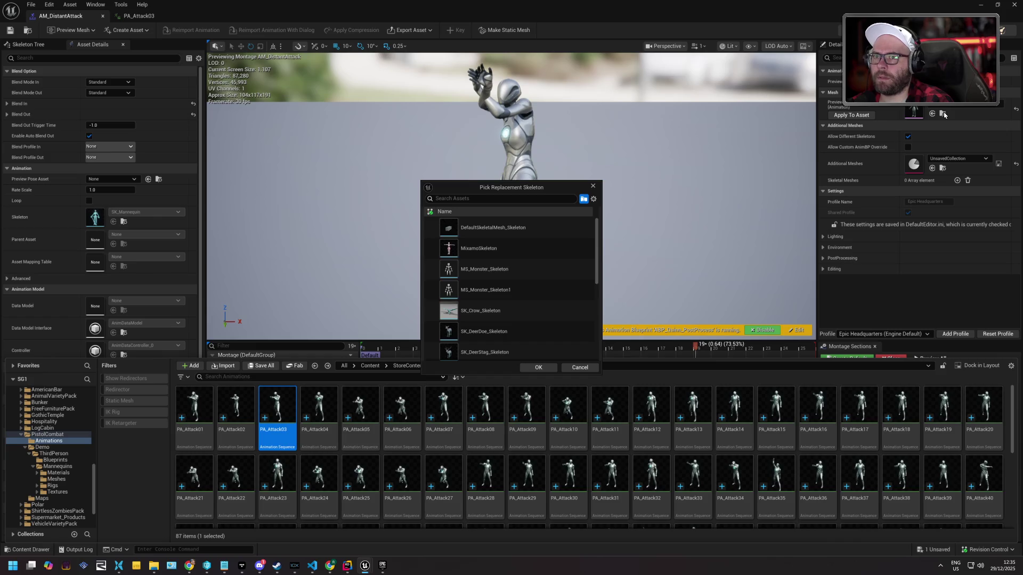
key(Escape)
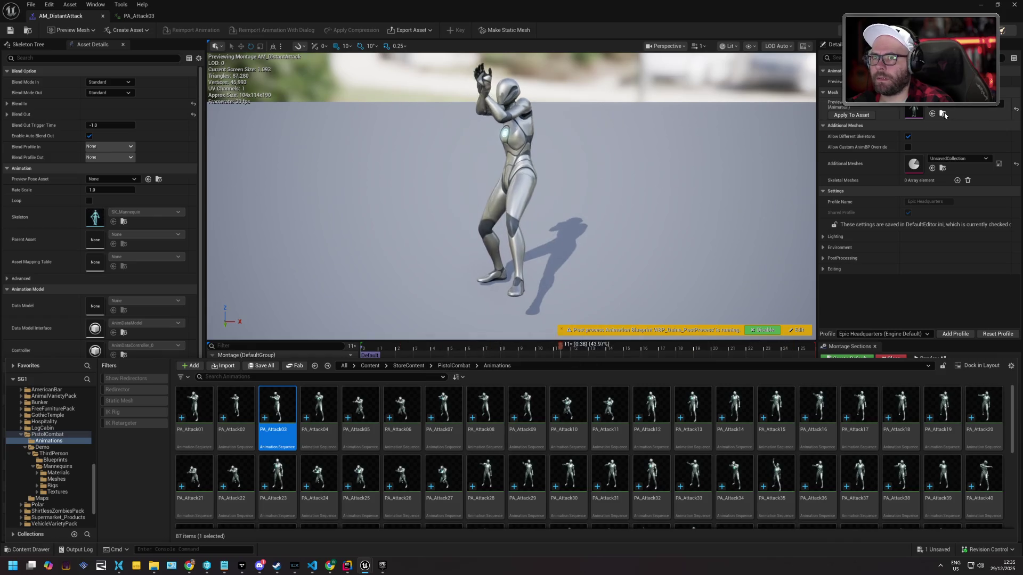
Open SKM_Quinn in the skeletal mesh editor and browse its preview animation choices
click(943, 114)
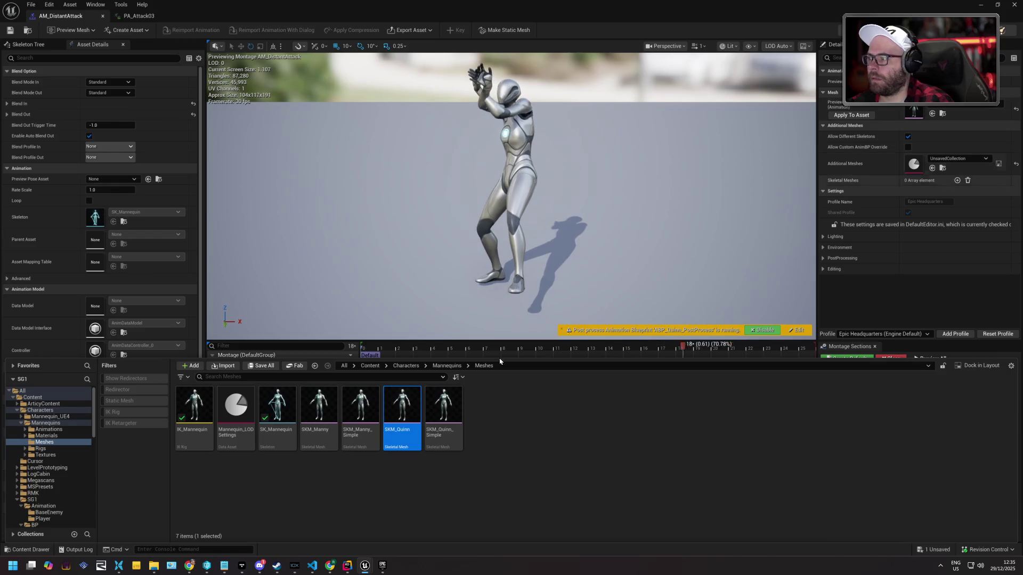
double_click(384, 393)
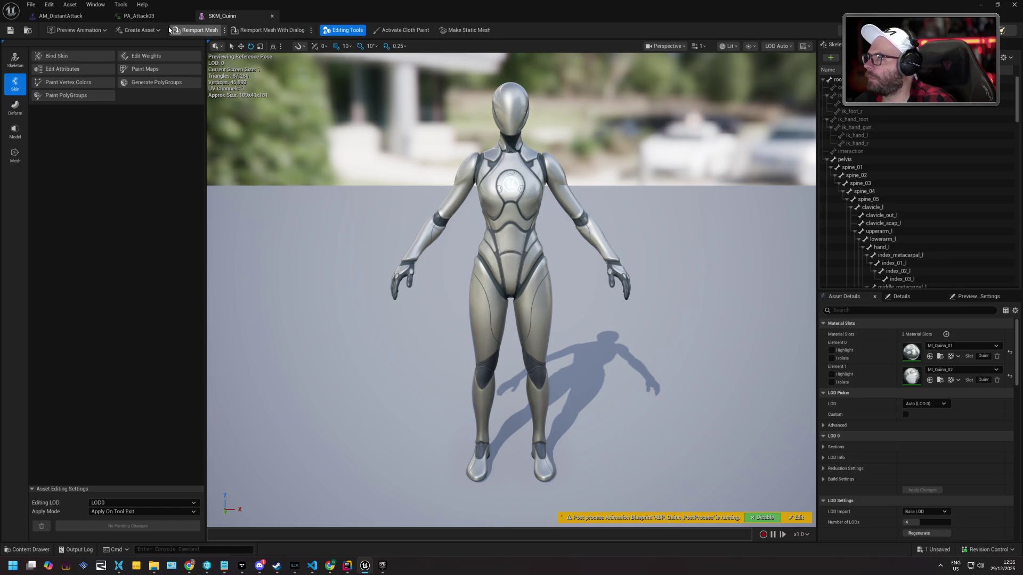
click(85, 31)
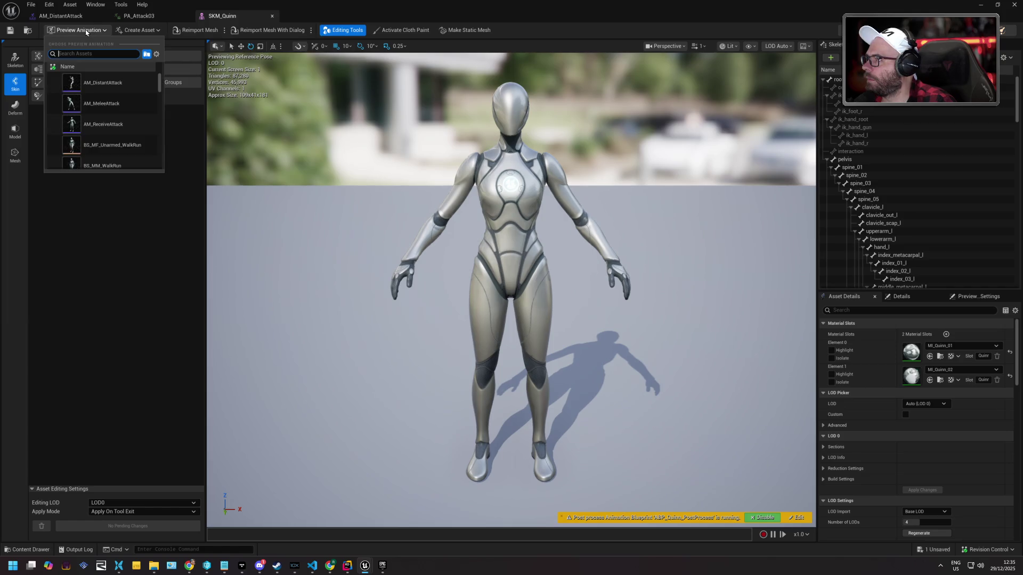
click(85, 30)
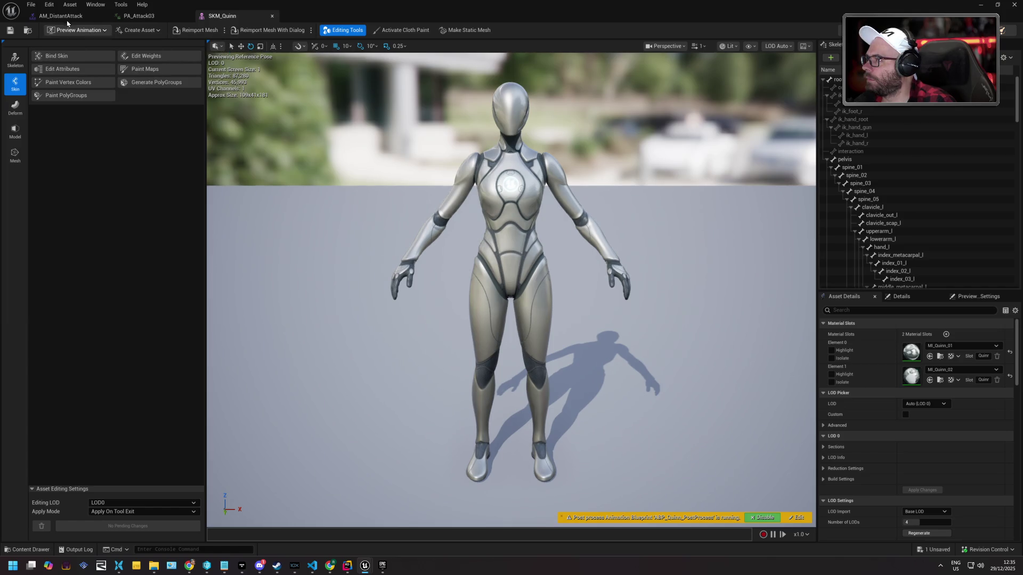
click(22, 550)
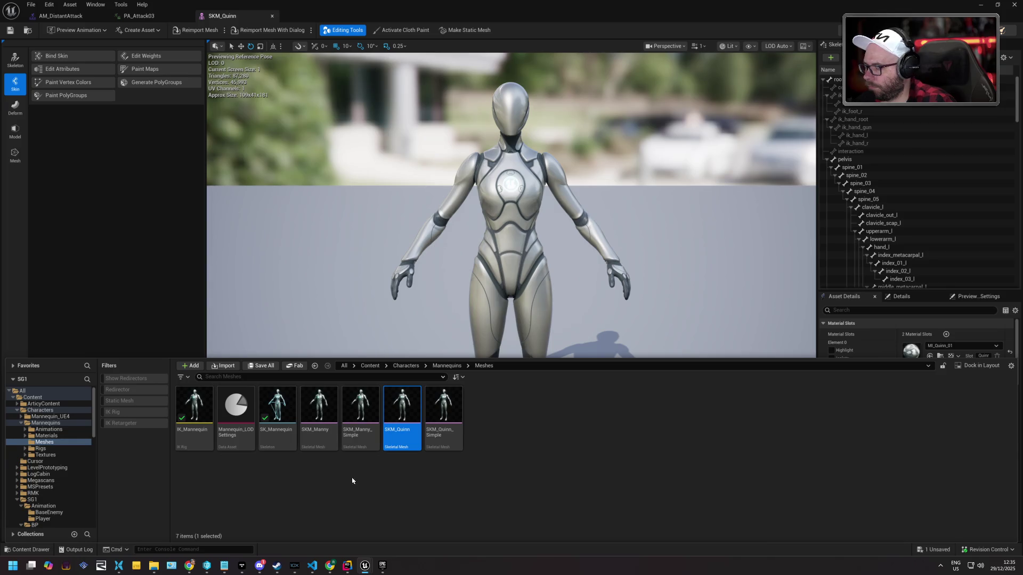
Cancel Edit Skeleton, confirm SK_Mannequin in Asset Details, and return to the PistolCombat folder
mouse_move(402, 420)
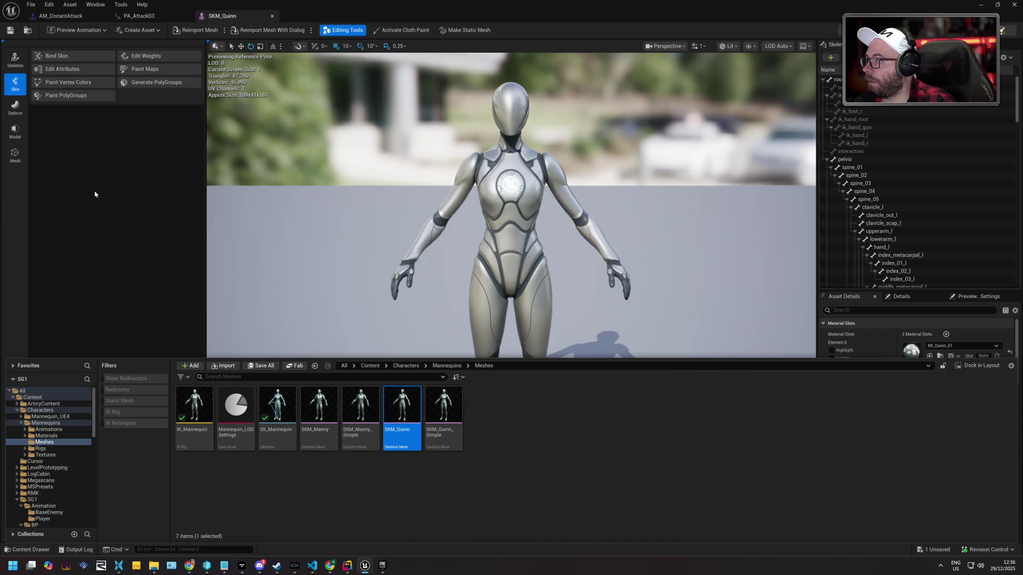
click(15, 56)
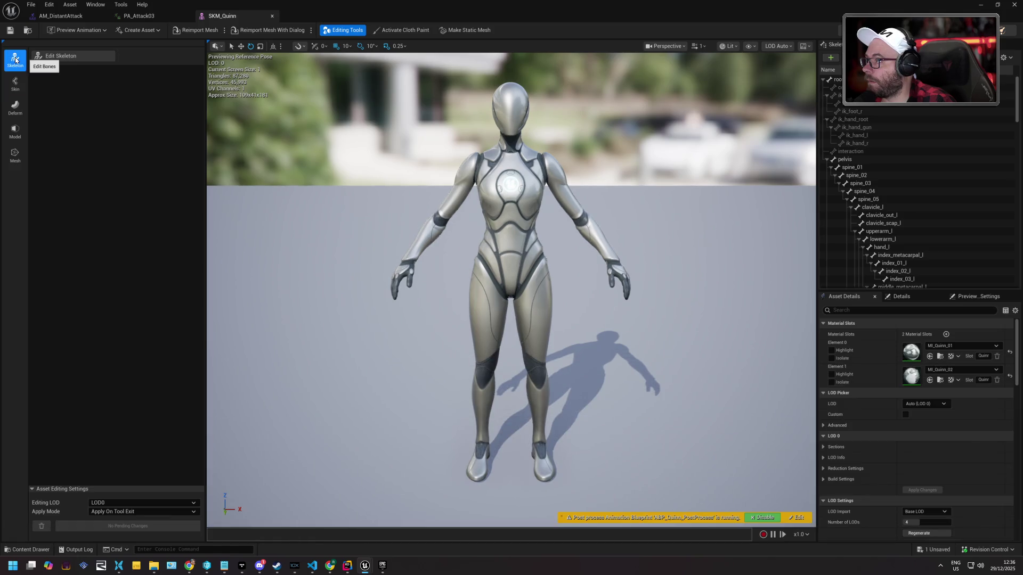
click(69, 57)
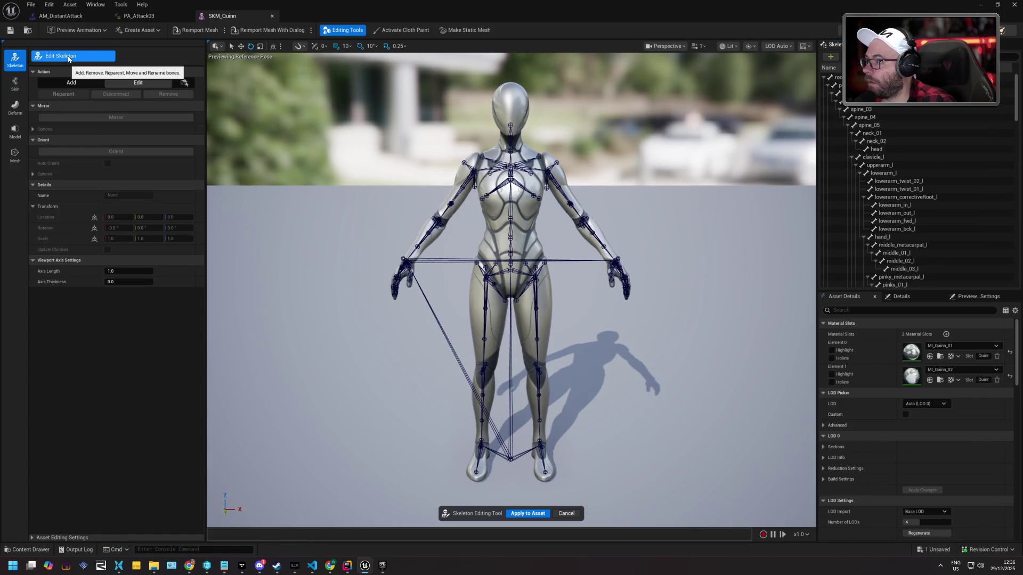
click(567, 513)
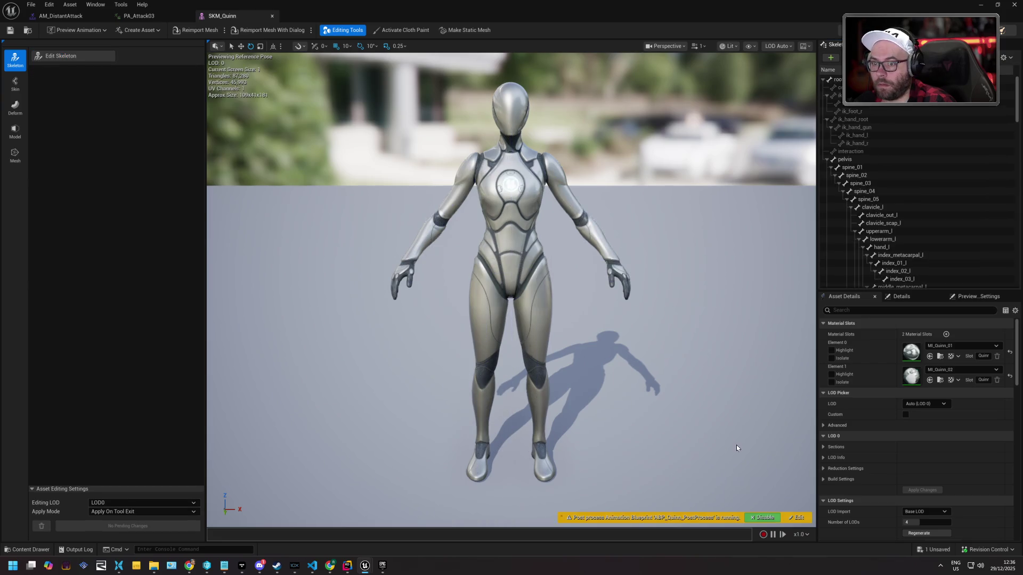
scroll(887, 438, down, 3)
scroll(887, 438, down, 5)
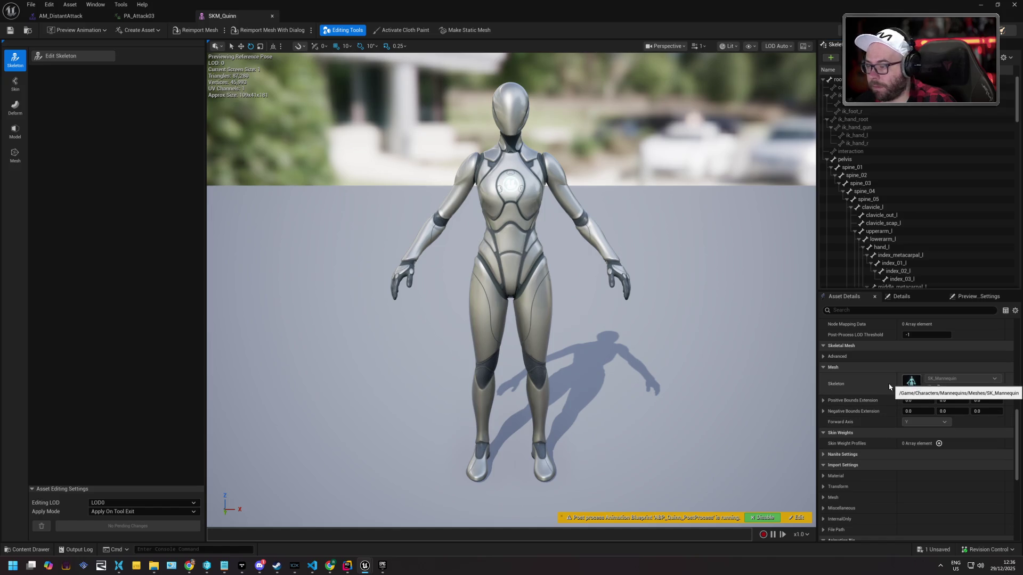
click(31, 549)
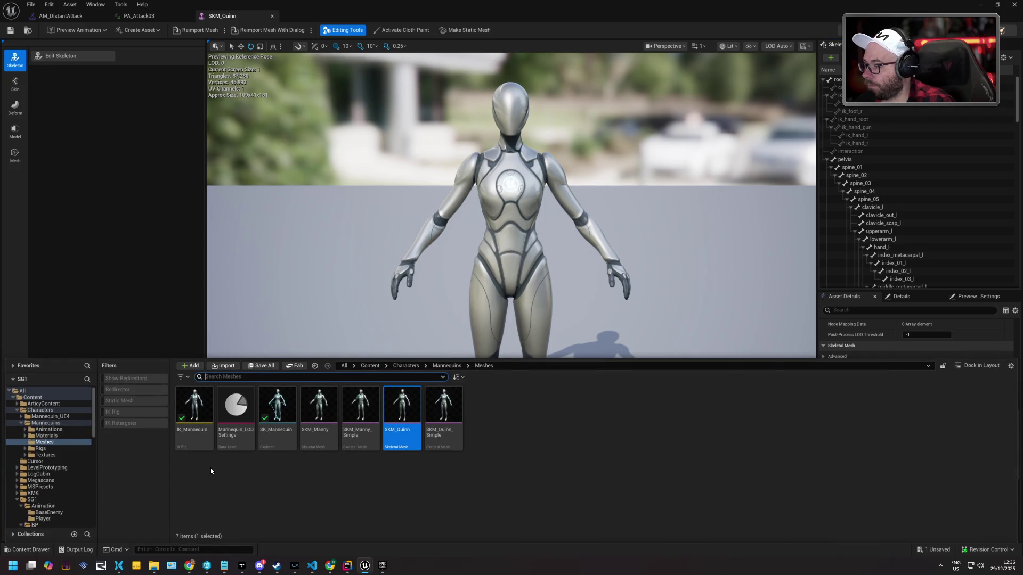
key(alt+Left)
Replace PA_Attack03's skeleton with SK_Mannequin
right_click(281, 402)
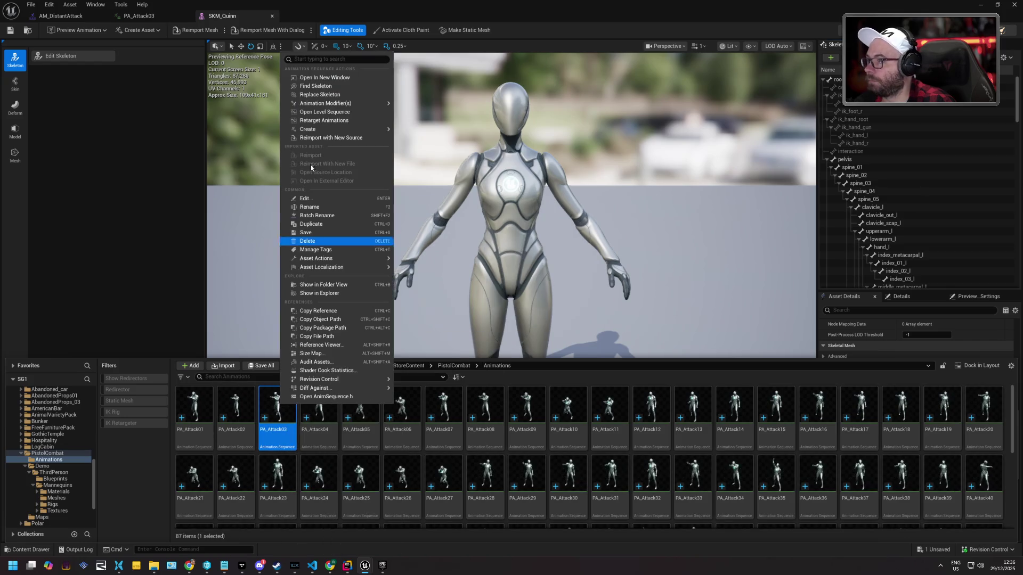
click(343, 88)
text(mann)
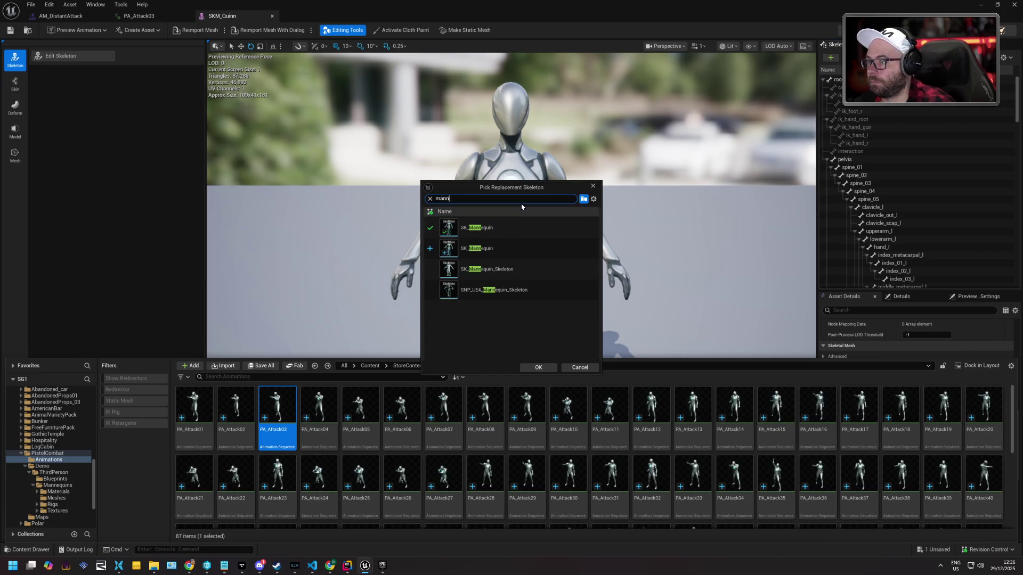
click(510, 226)
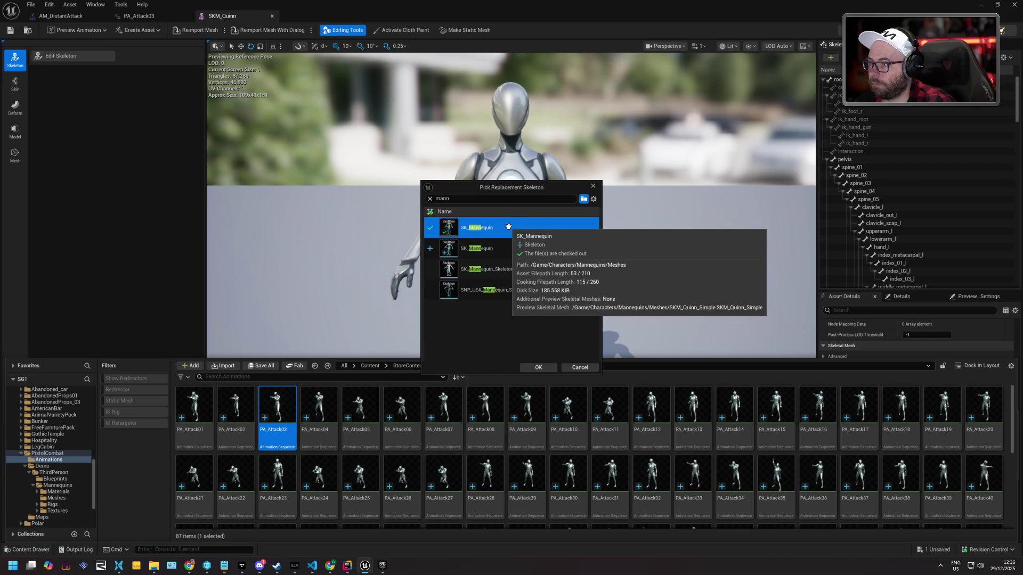
click(552, 370)
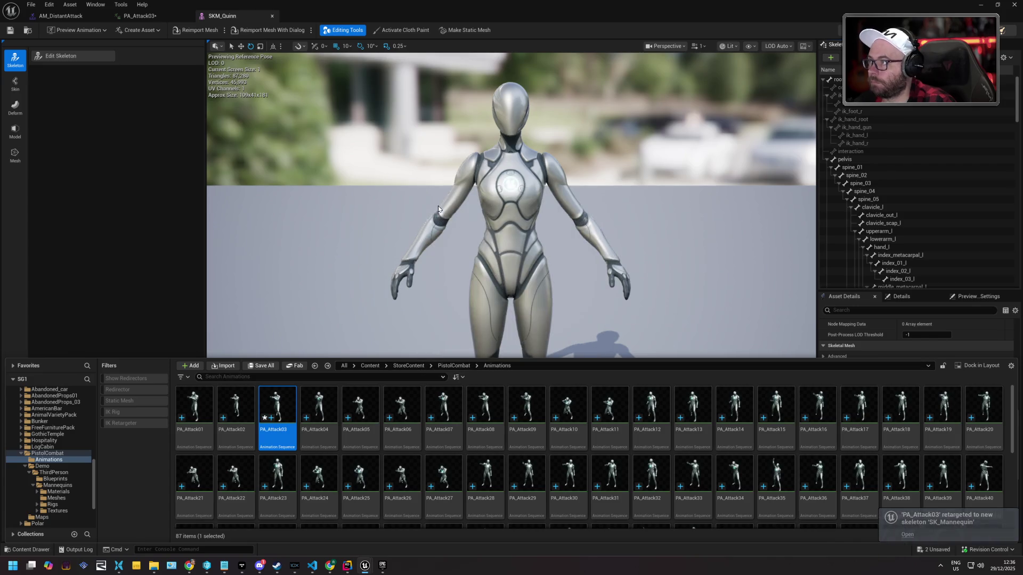
Check out and save SKM_Quinn, then open PA_Attack03 and save it
click(13, 31)
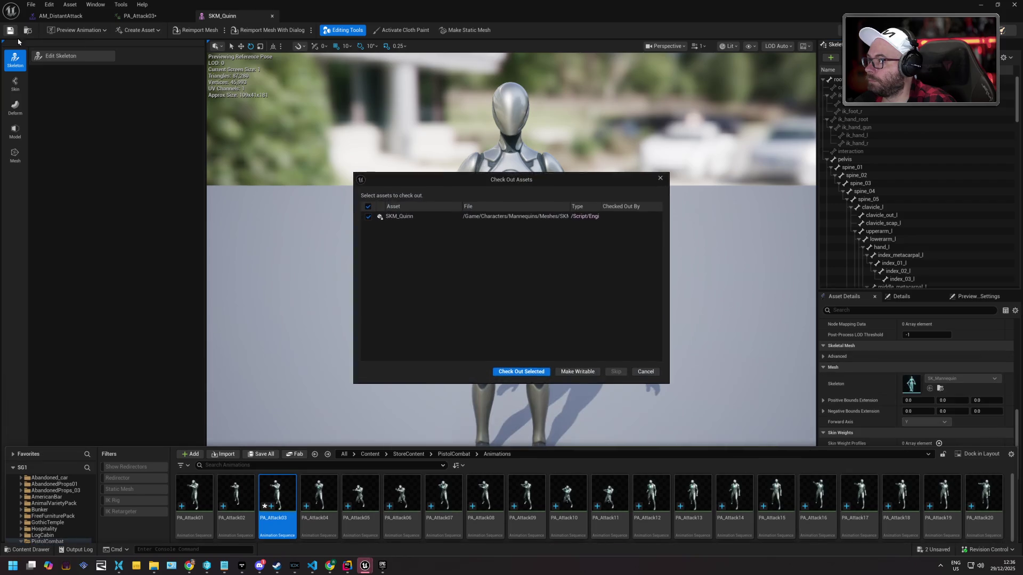
click(534, 373)
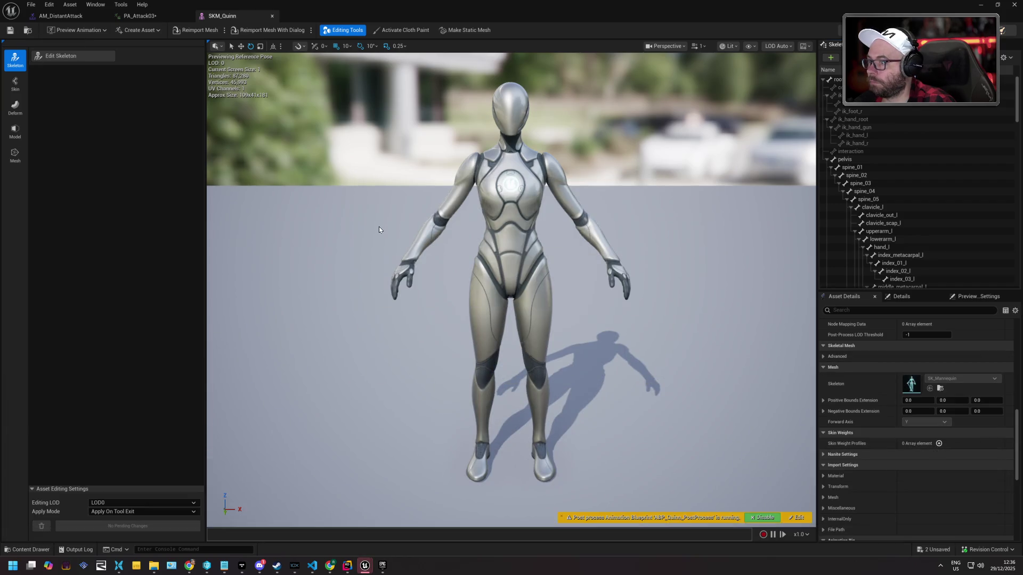
click(30, 550)
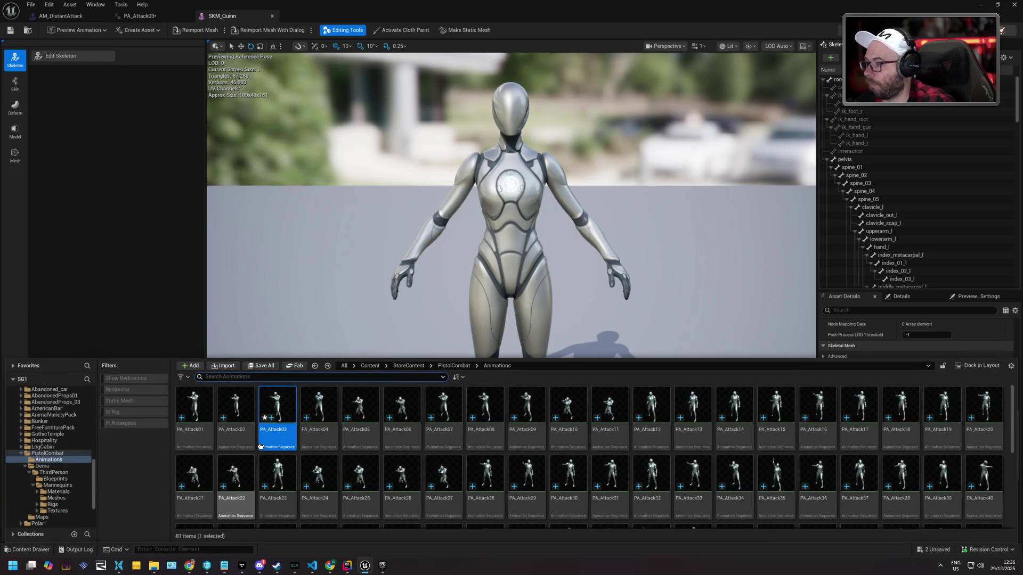
double_click(276, 427)
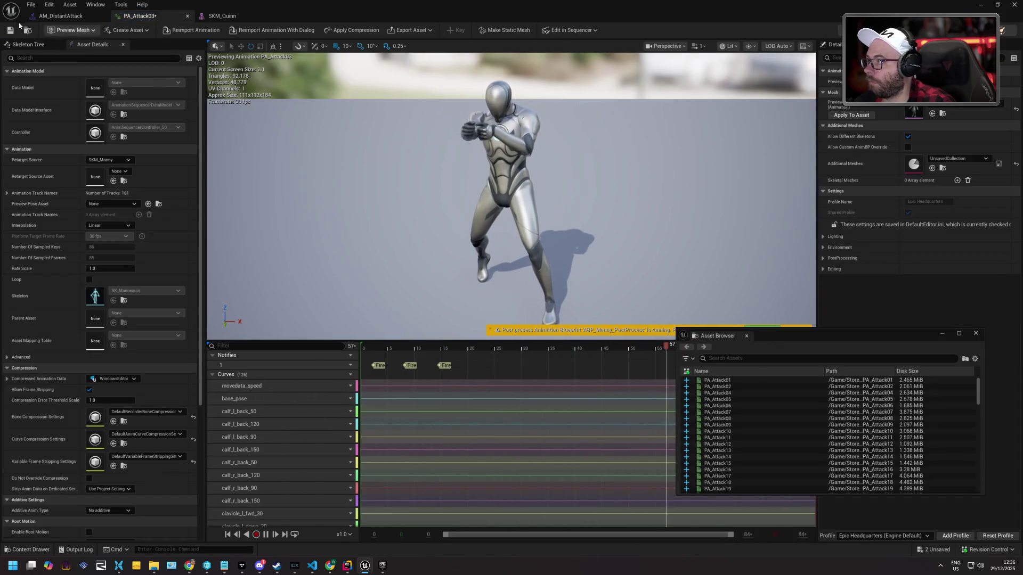
key(ctrl+s)
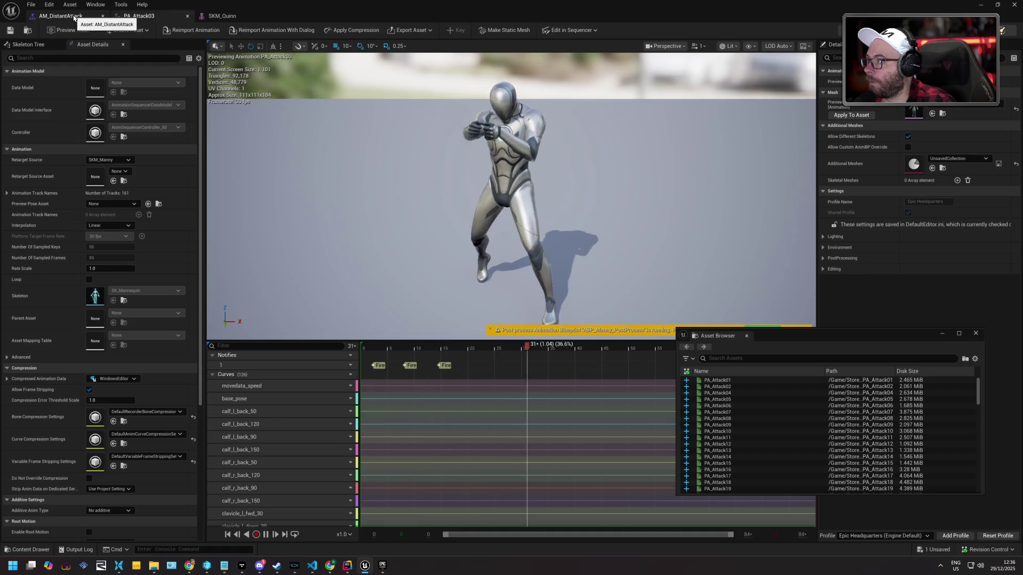
On the AM_DistantAttack tab, preview the Default montage section playing Player_Shooting
click(75, 17)
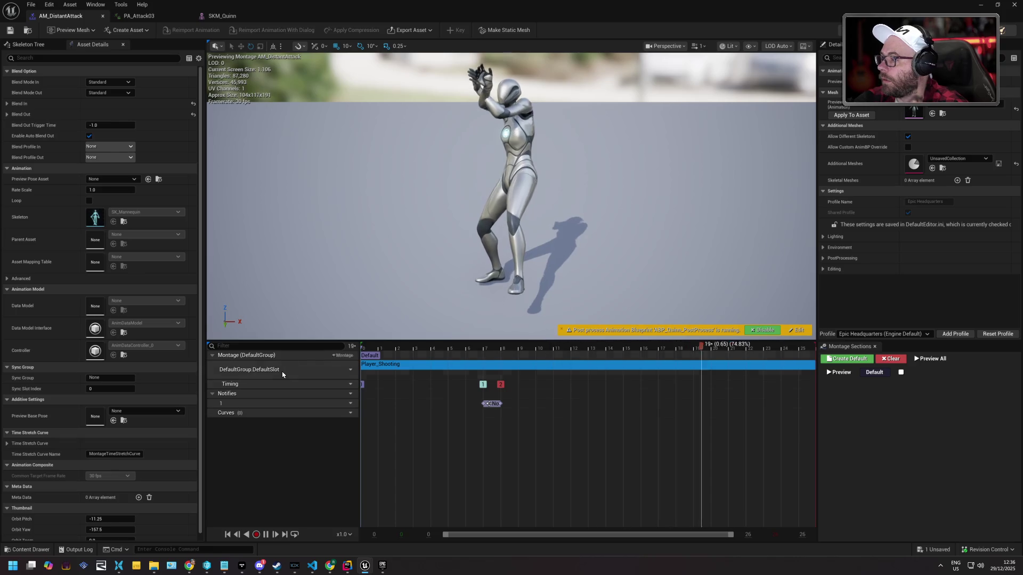
right_click(391, 365)
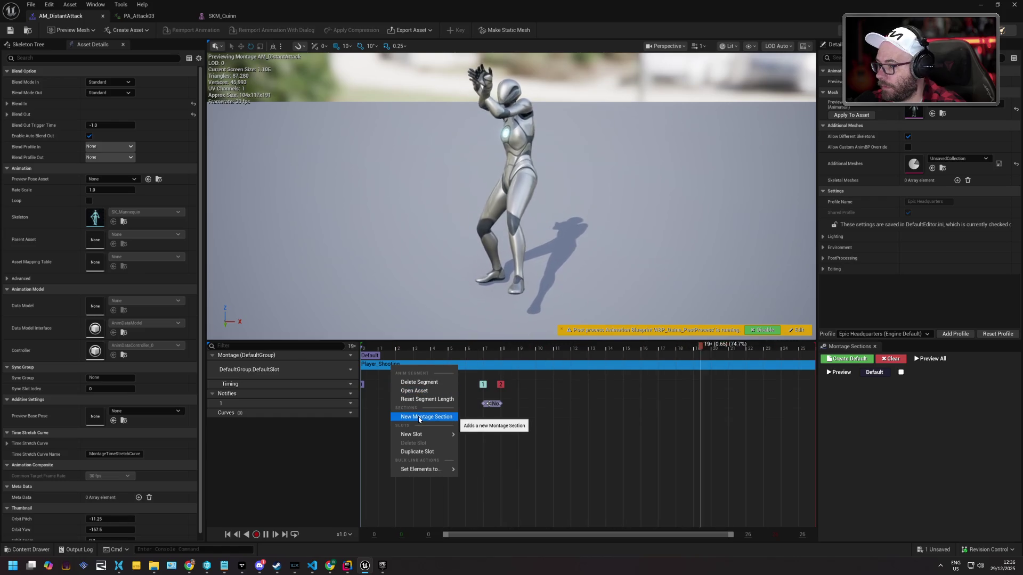
click(890, 405)
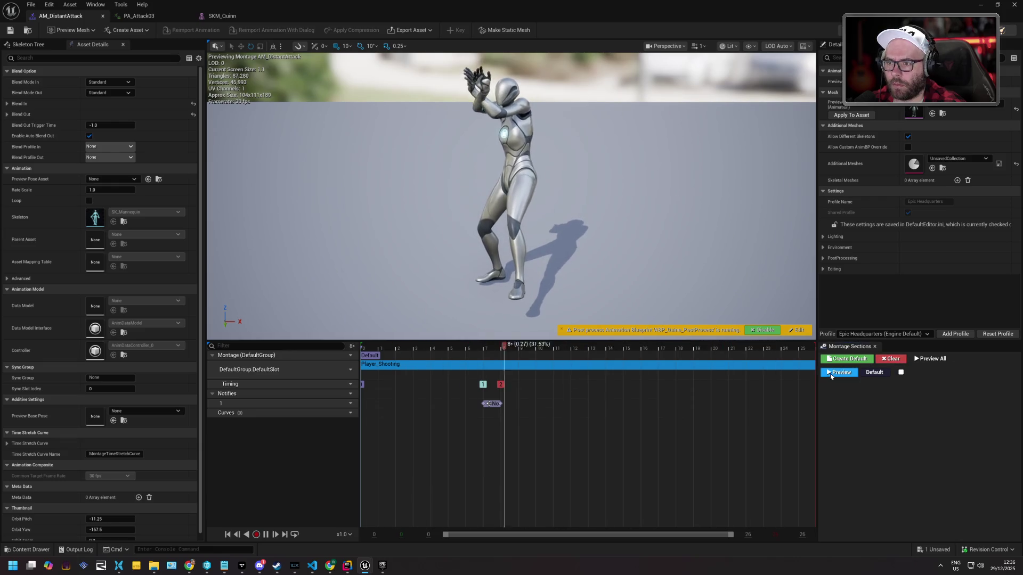
click(889, 364)
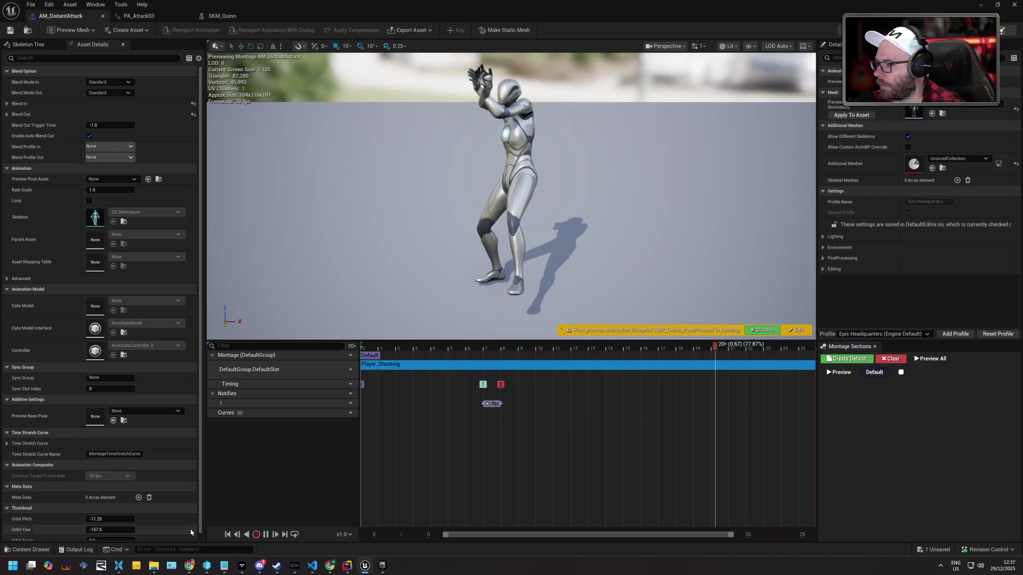